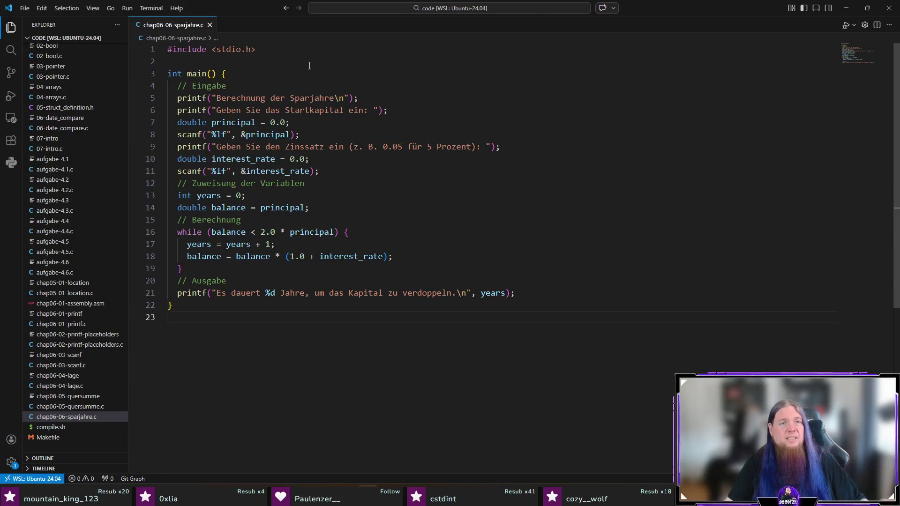
- Delete the Eingabe, Zuweisung, Berechnung and Ausgabe comment lines from main
key(ctrl+shift+k)
key(Down)
key(Down)
key(Down)
key(Down)
key(Down)
key(Down)
key(Down)
key(ctrl+shift+k)
key(Down)
key(Down)
key(ctrl+shift+k)
key(Down)
key(Down)
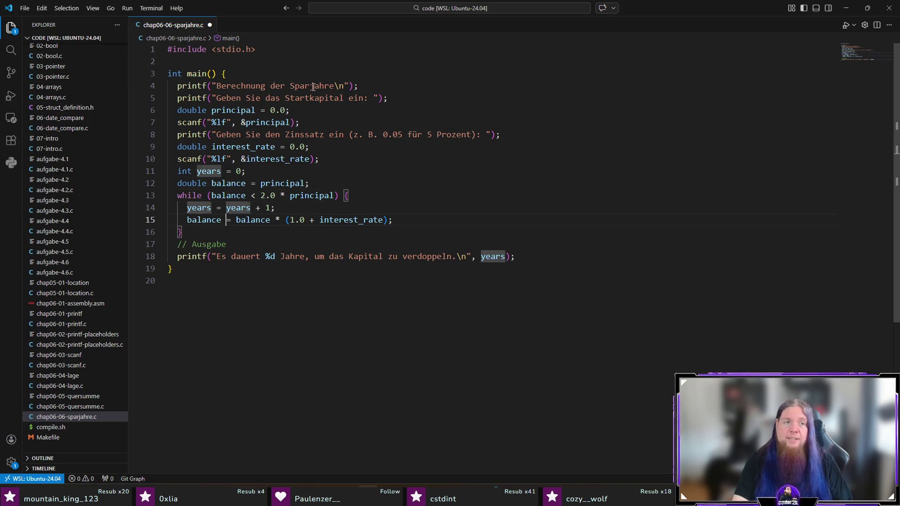
key(Down)
key(Down)
key(ctrl+shift+k)
key(Up)
key(Up)
key(Up)
- Open a 'do {' block at the top of main and indent the statements inside it by one level
key(ctrl+shift+Return)
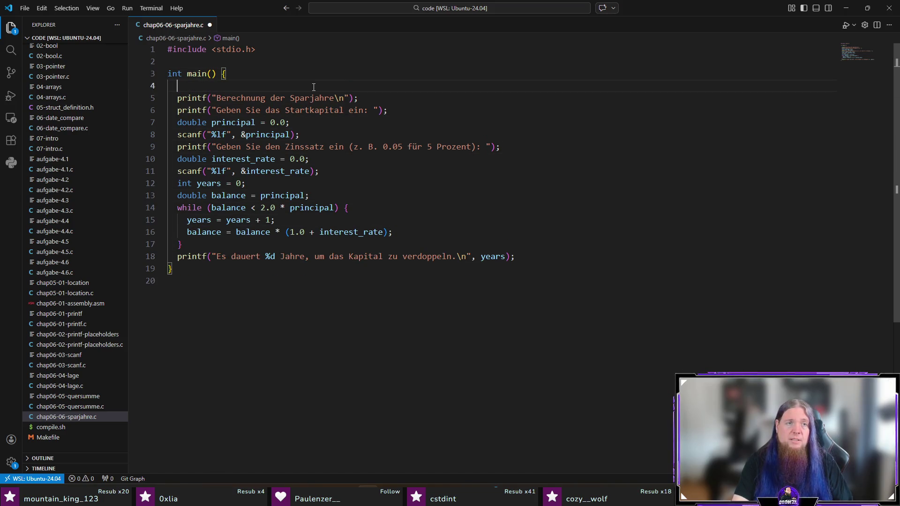
text(do {)
key(Delete)
key(Down)
key(Home)
key(shift+Down)
key(shift+Down)
key(shift+Down)
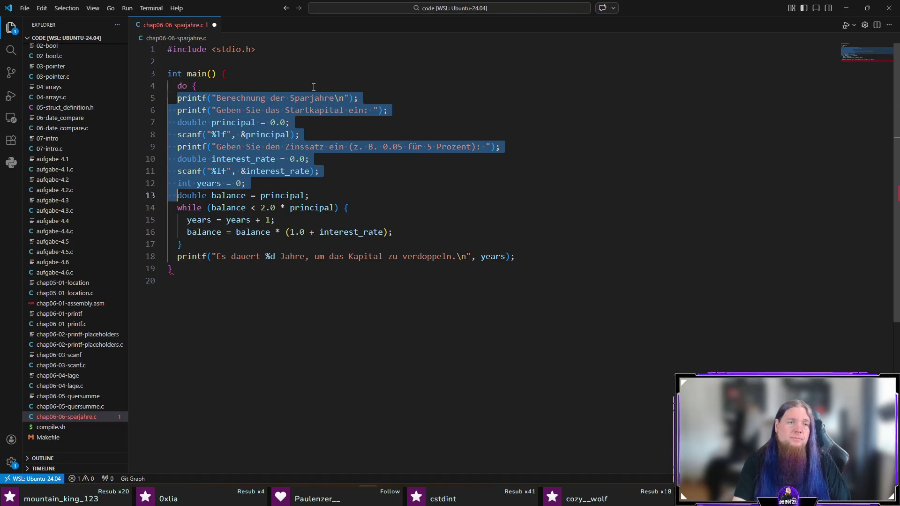
key(shift+Down)
key(shift+Down)
key(shift+Down)
key(Tab)
key(Up)
key(End)
- Add a new line after the result output and begin a printf( call there
key(Return)
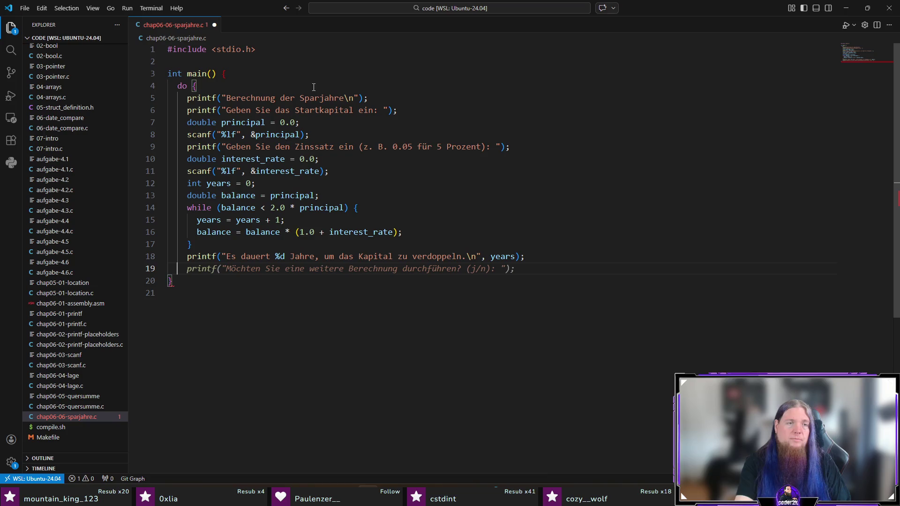
key(Escape)
key(Up)
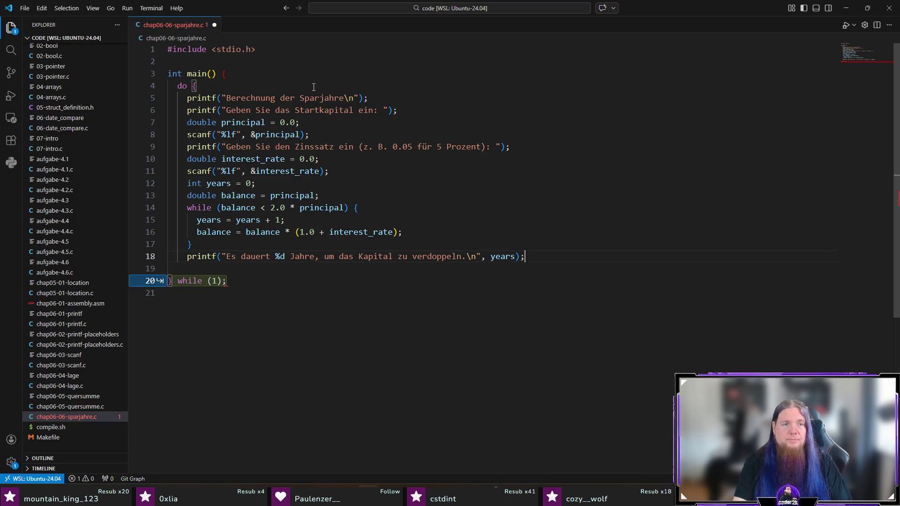
key(Return)
text(printf)
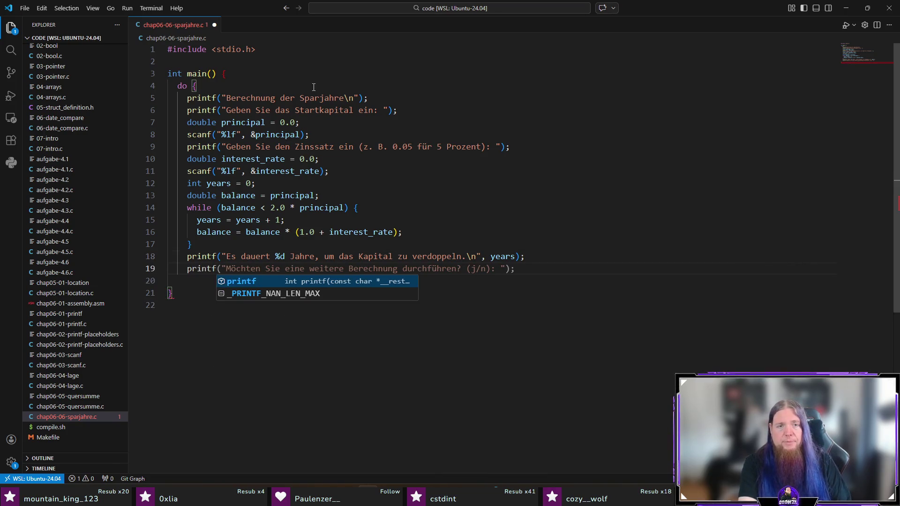
text(()
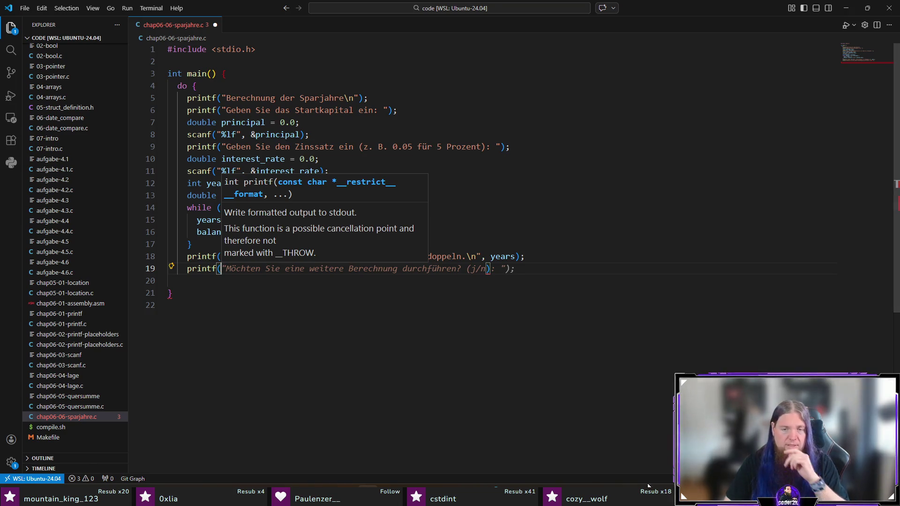
key(Escape)
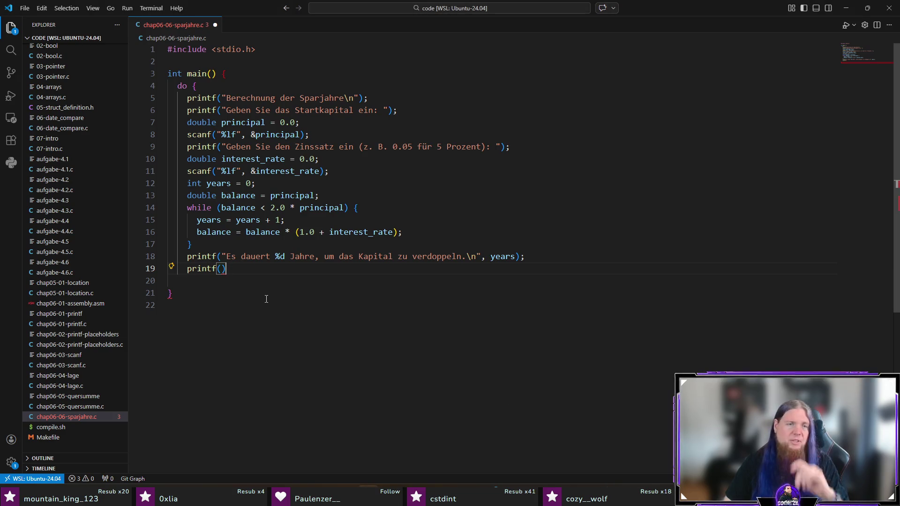
- Add the repeat-question printf, a char choice declaration and a scanf(" %c", &choice) read
text("M)
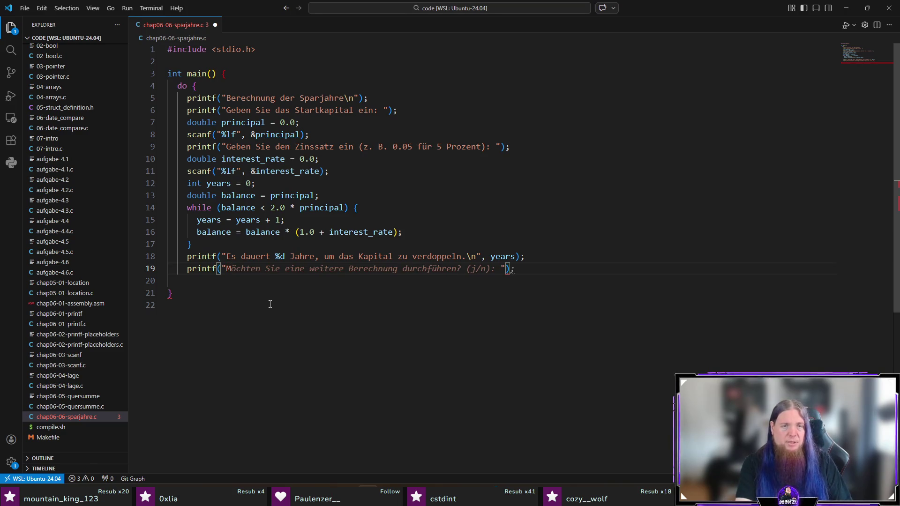
key(Tab)
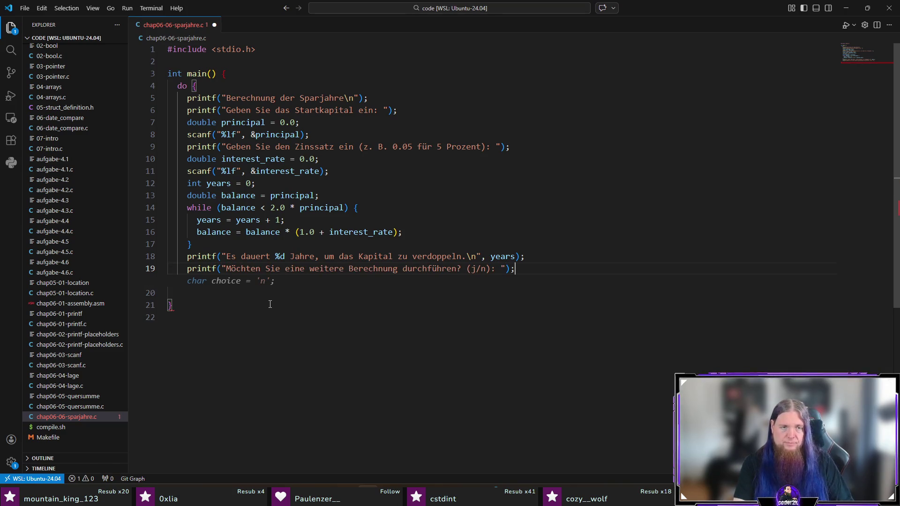
key(Tab)
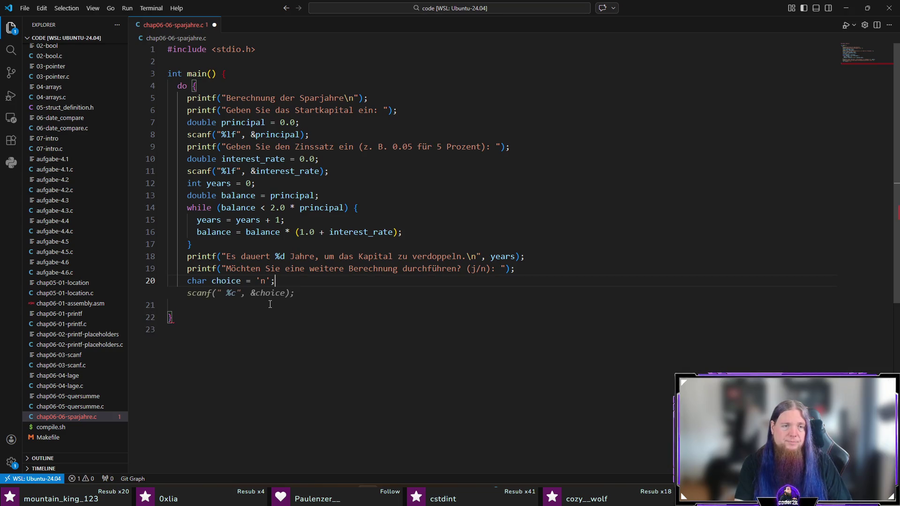
key(Tab)
- Remove and restore the space before %c, then copy the whole scanf statement for ChatGPT
double_click(222, 293)
right_click(219, 295)
key(Escape)
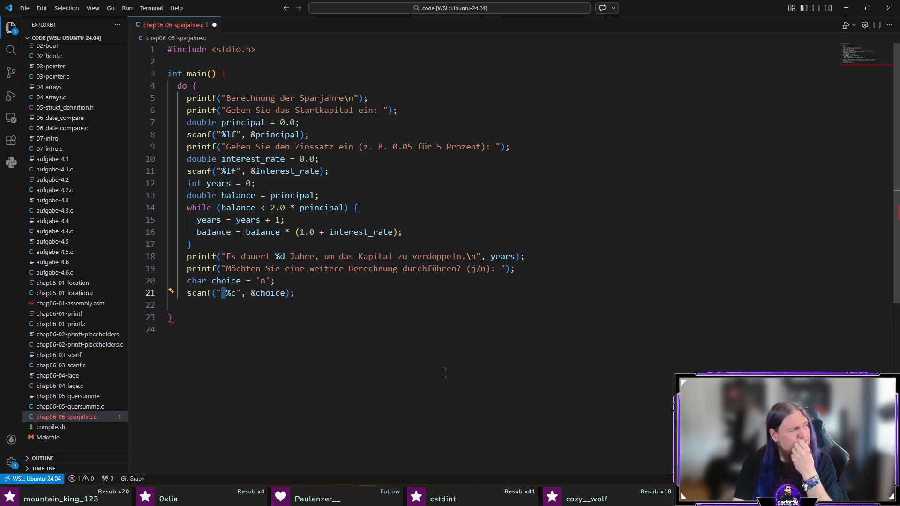
key(BackSpace)
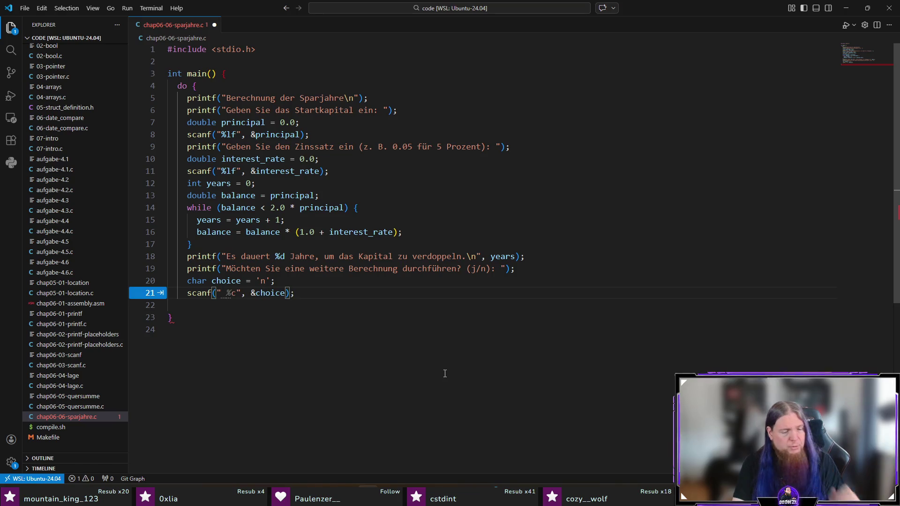
key(End)
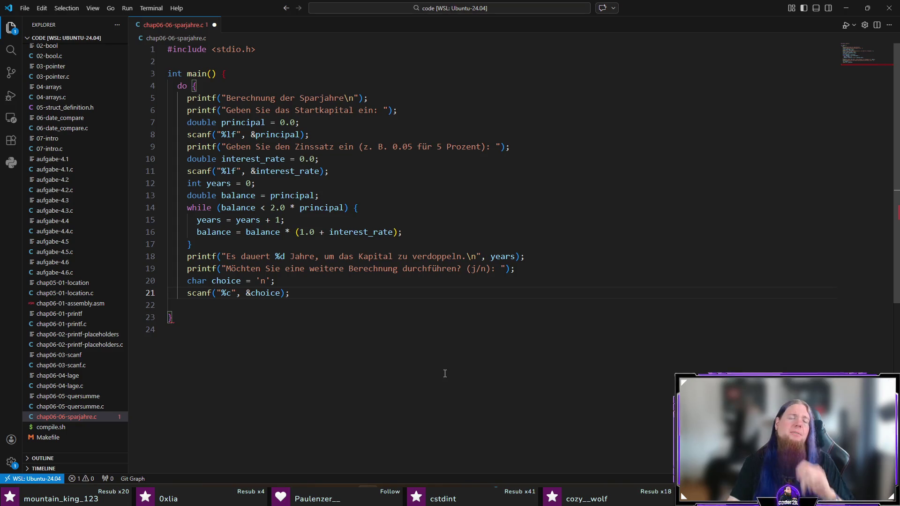
key(ctrl+z)
drag(308, 289, 188, 293)
key(ctrl+c)
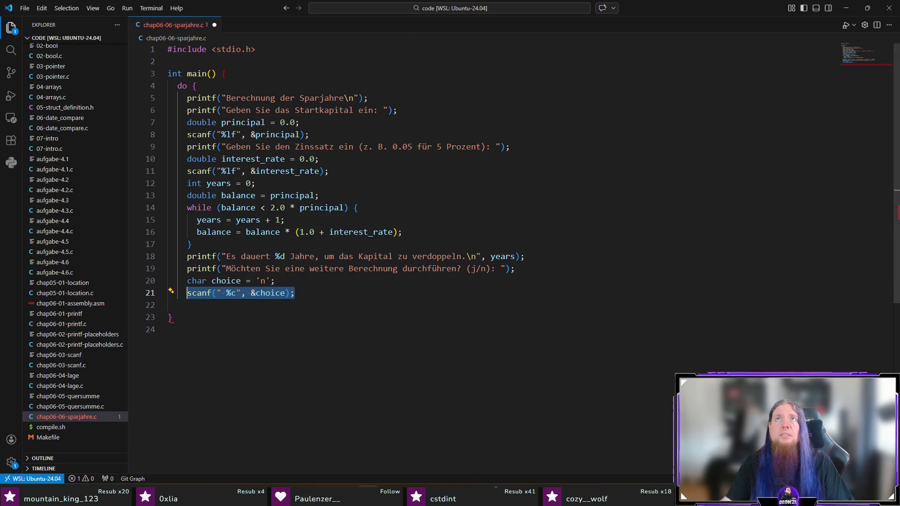
key(alt+Tab)
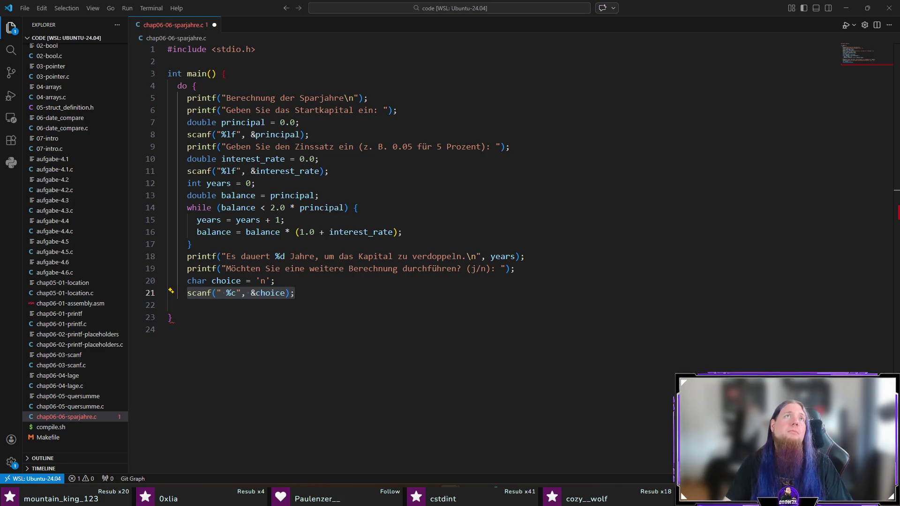
key(alt+Tab)
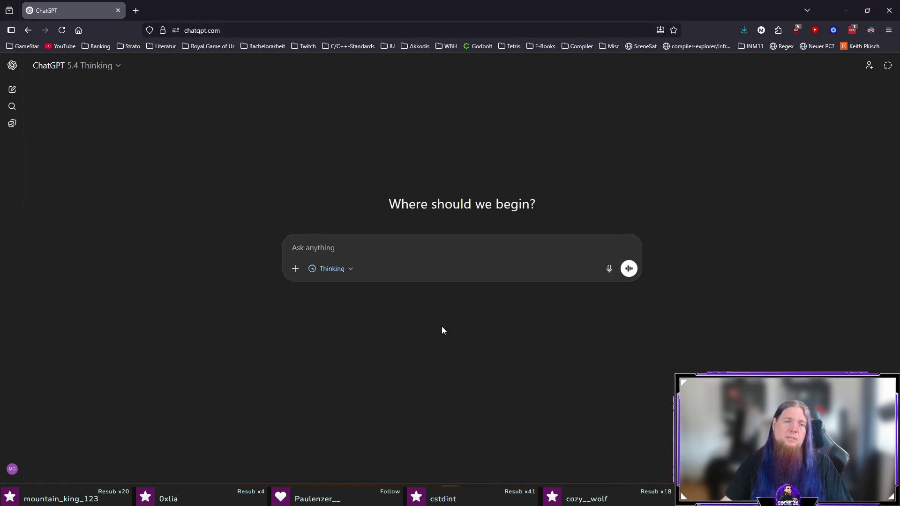
- Ask ChatGPT 'Why is there a space before the format specifier?' with the fenced scanf line, and highlight the leftover-newline answer
text(In this line )
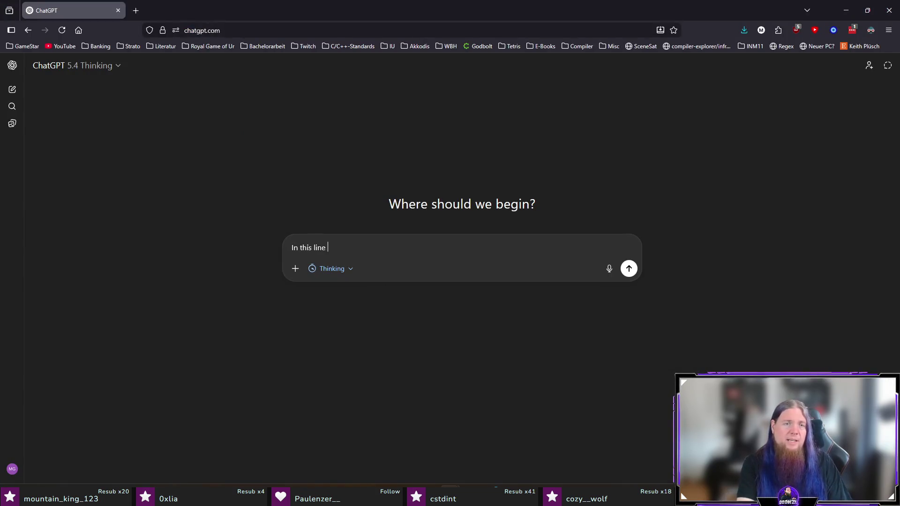
text(of C code:)
key(shift+Return)
text(```)
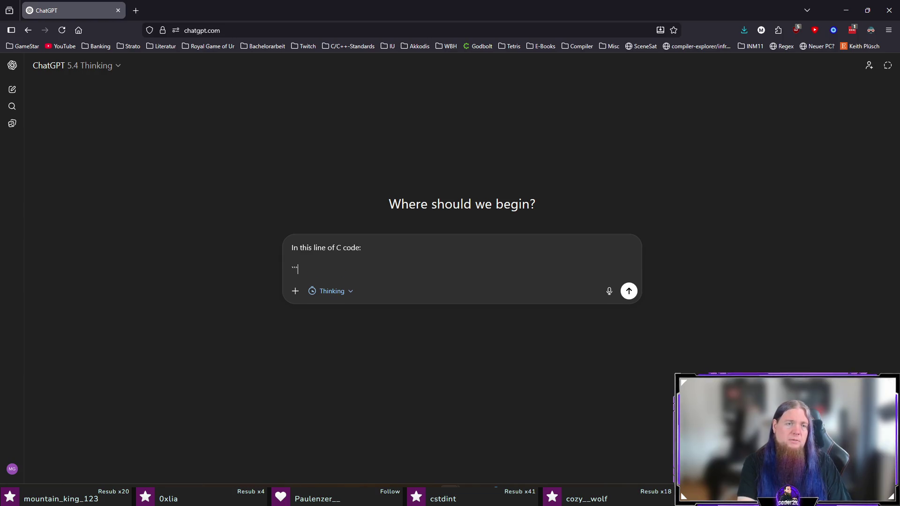
key(shift+Return)
key(ctrl+v)
key(shift+Return)
text(```)
key(shift+Return)
key(shift+Return)
text(Why is there a sp)
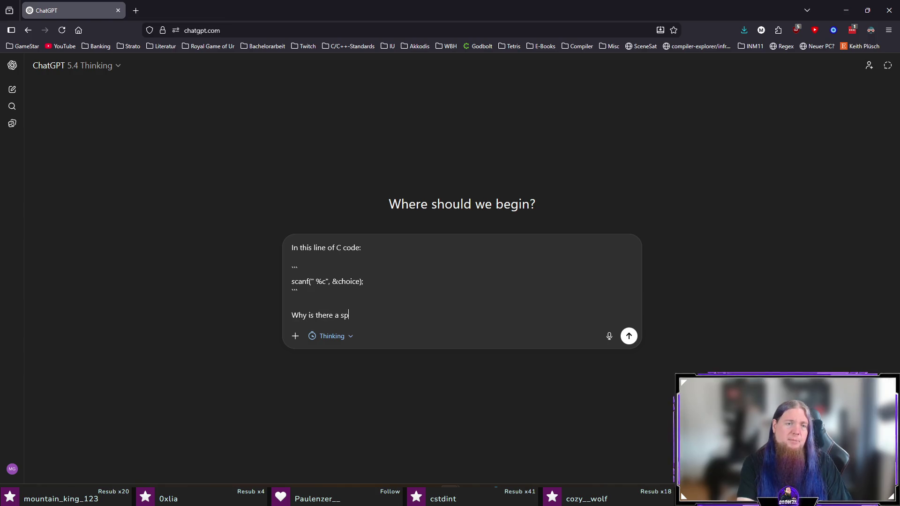
text(ace before the fo)
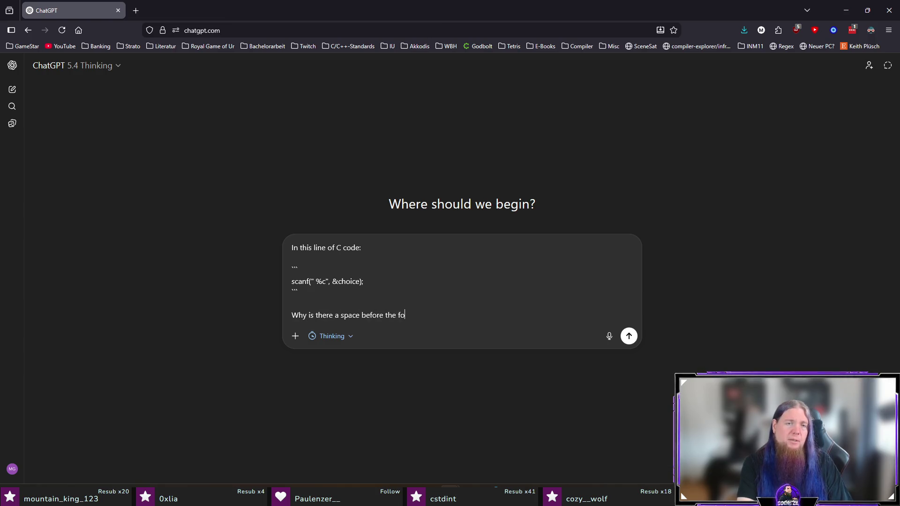
text(rmat specifier?)
key(Return)
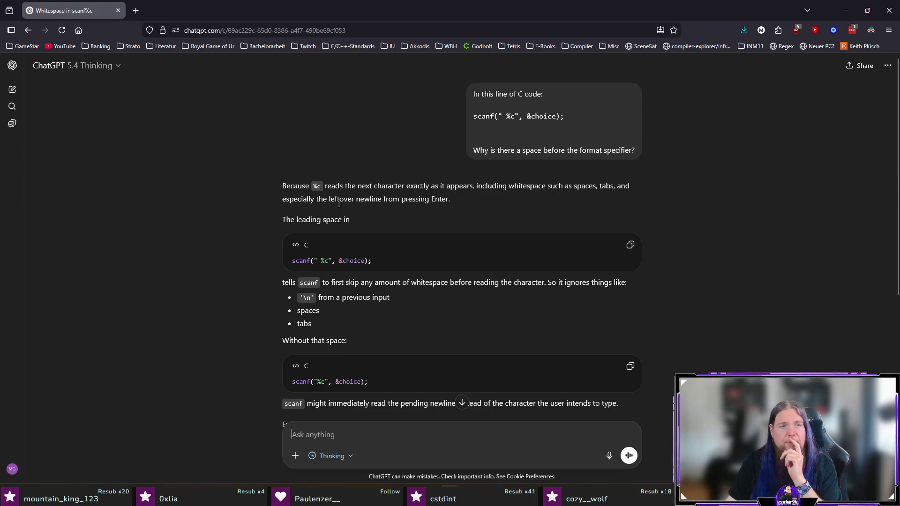
drag(325, 200, 450, 199)
click(516, 209)
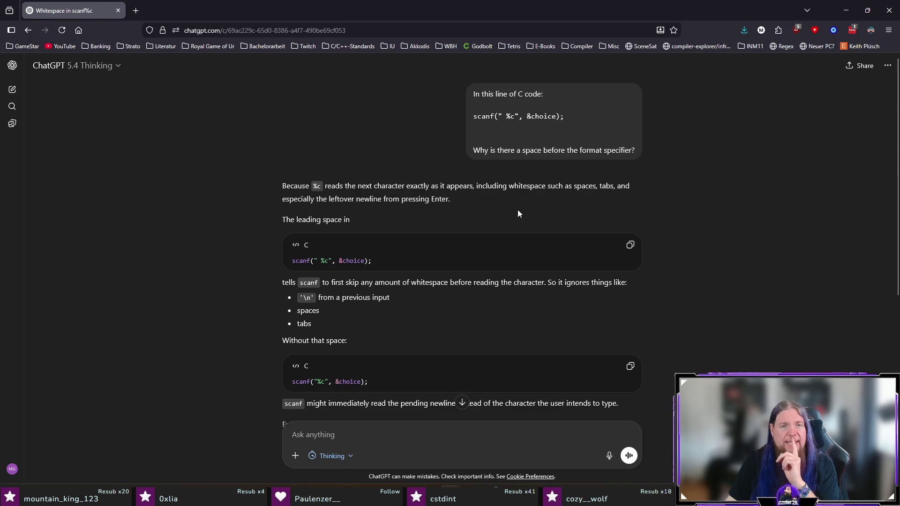
scroll(214, 256, down, 3)
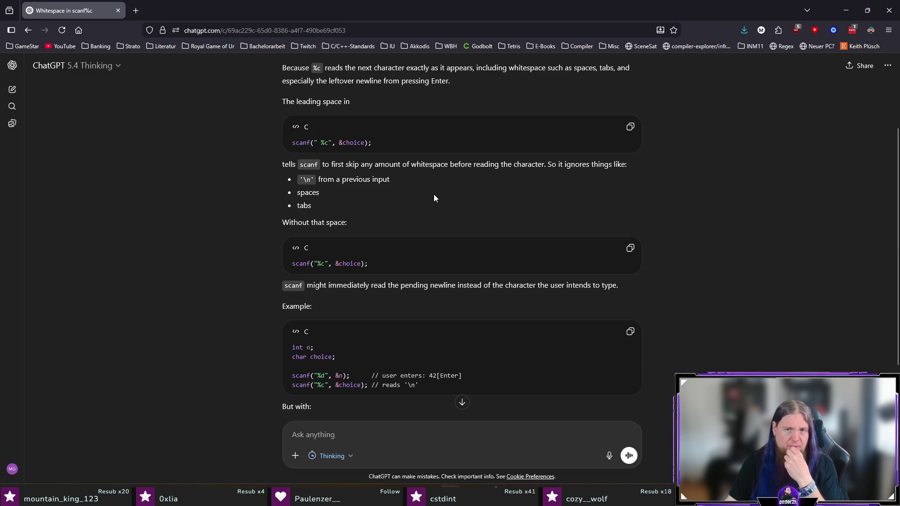
mouse_move(298, 179)
mouse_down()
mouse_move(399, 181)
mouse_move(426, 213)
mouse_up()
click(478, 219)
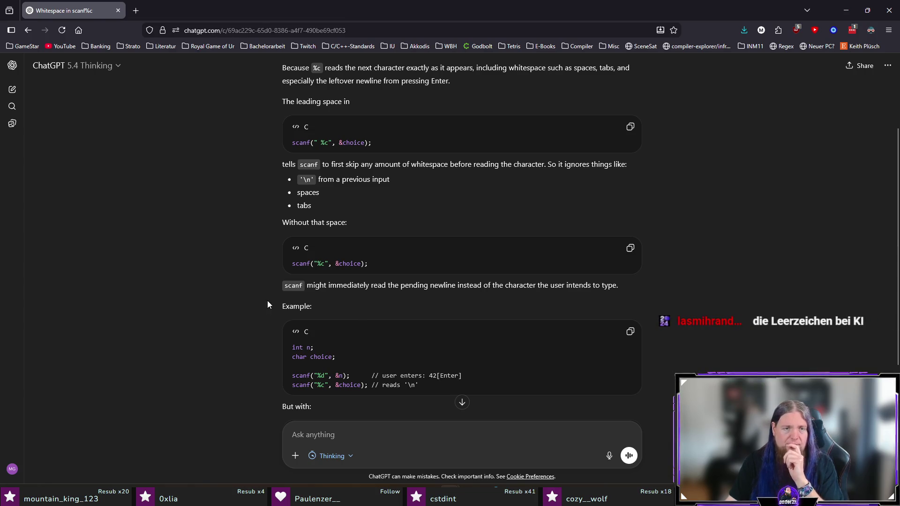
scroll(267, 302, down, 4)
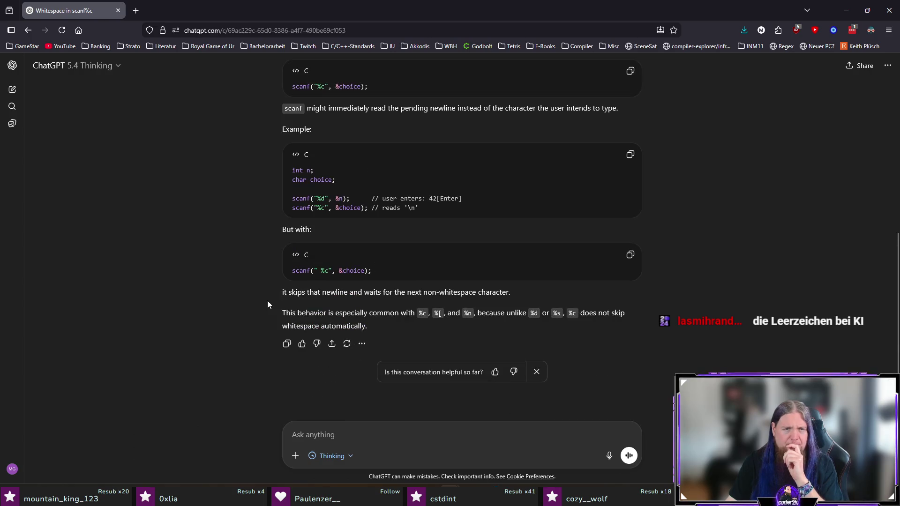
click(395, 432)
text(Aren)
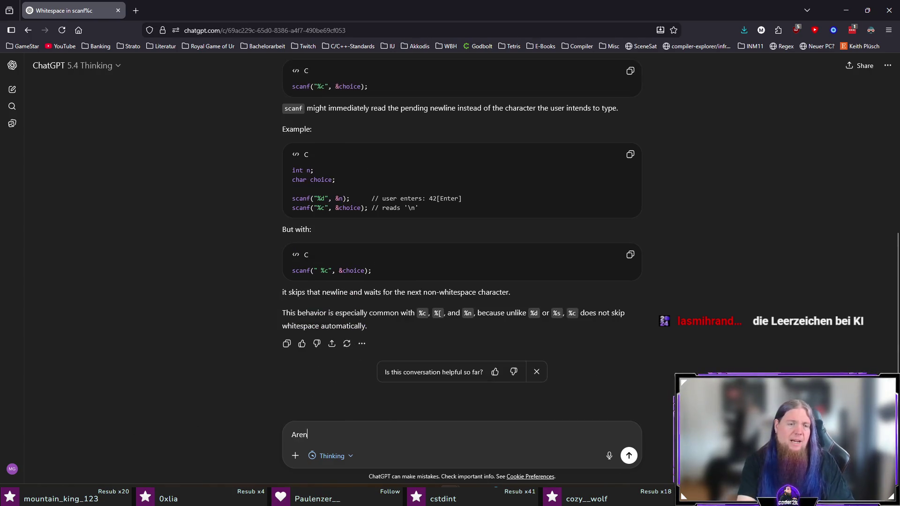
key(ctrl+a)
text(Isn't w)
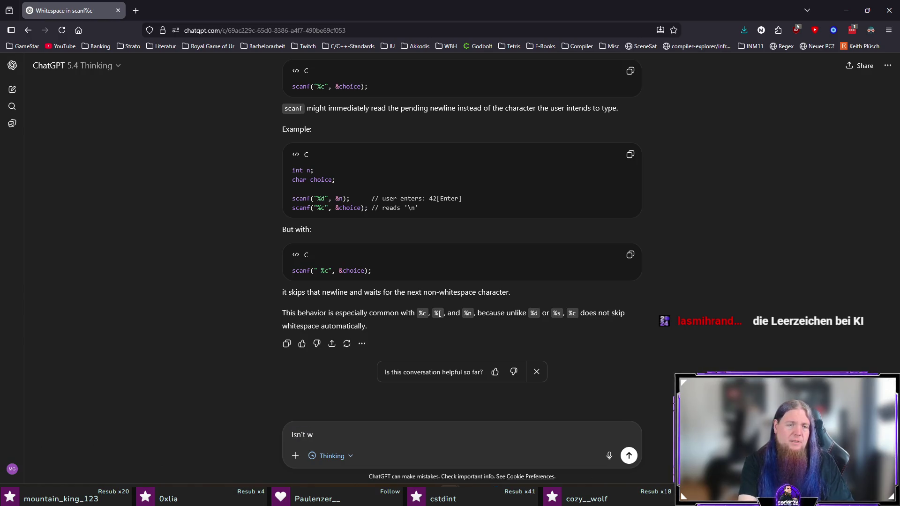
key(BackSpace)
text(leading whitespace )
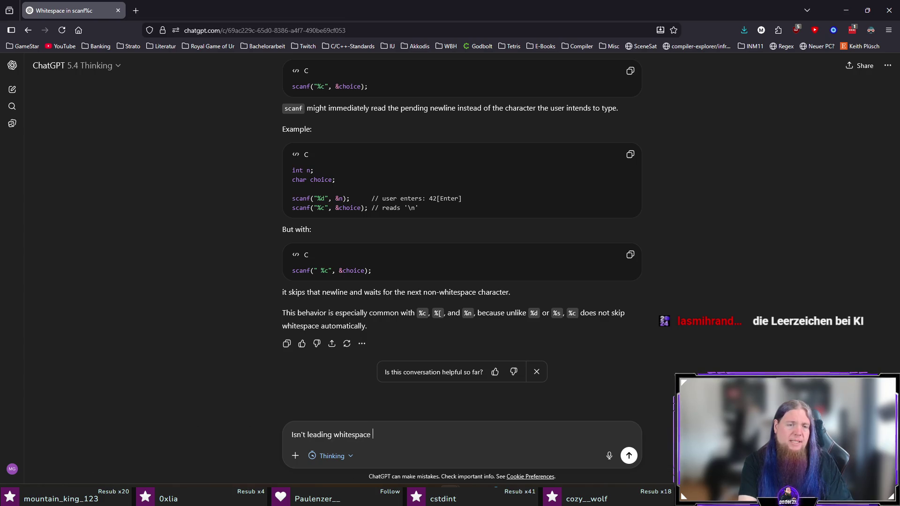
text(ignored anyway?)
key(BackSpace)
text((even without the space)
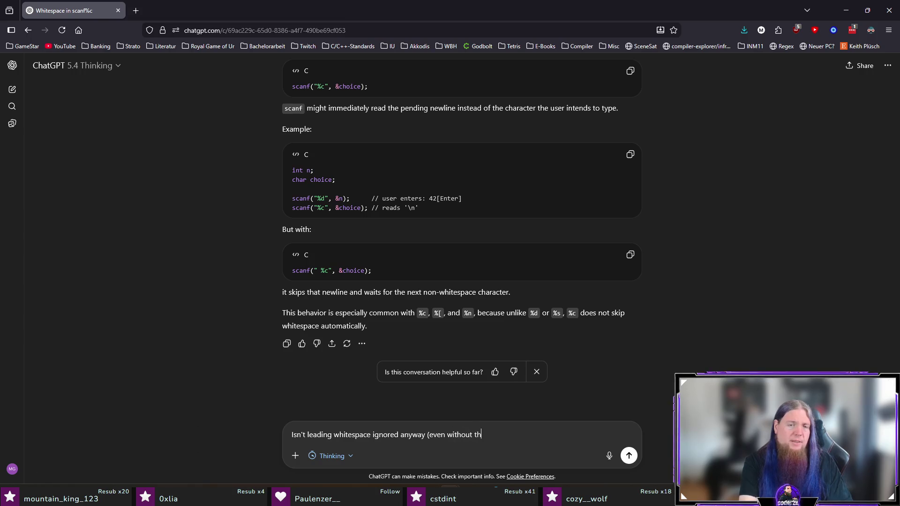
text( in)
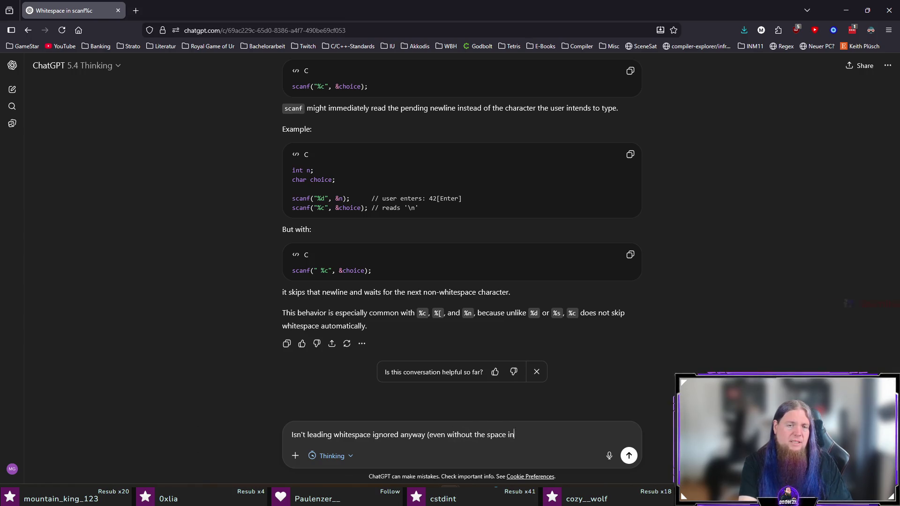
text( the format string)?)
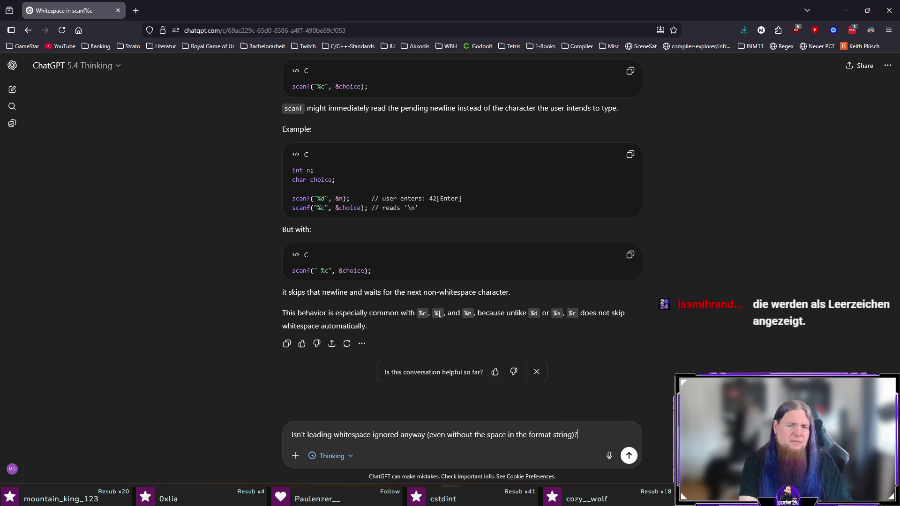
key(Return)
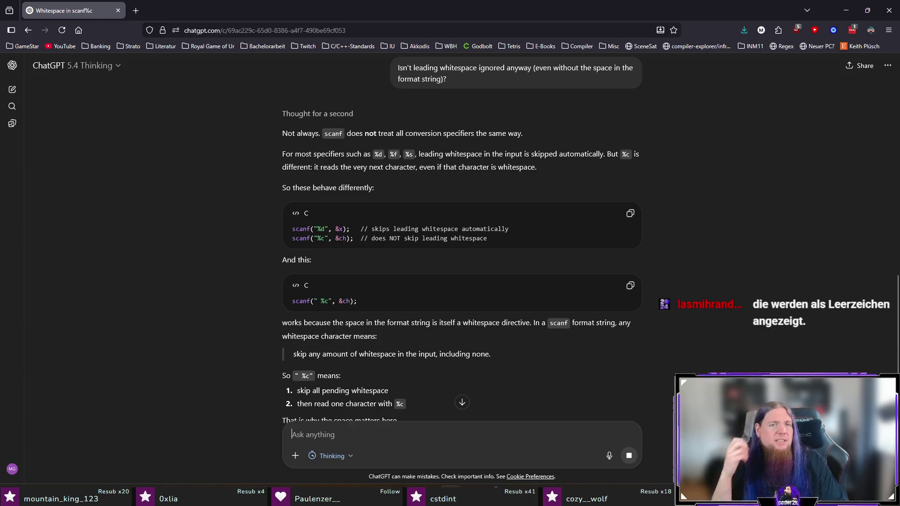
drag(318, 136, 566, 126)
click(590, 136)
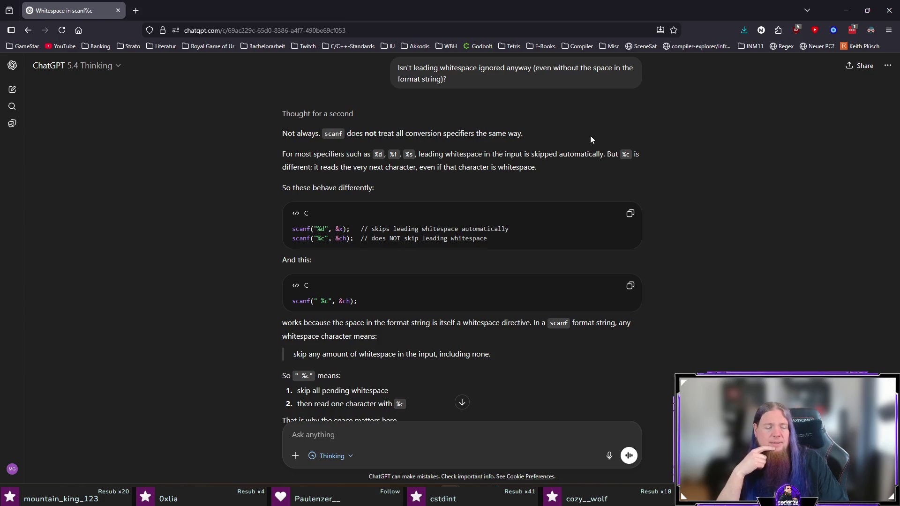
key(ctrl+t)
text(scanf)
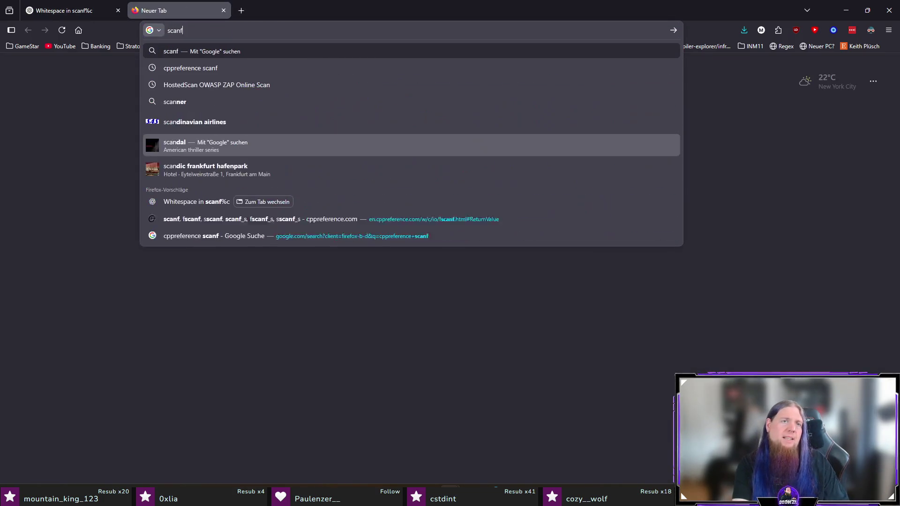
text( space before)
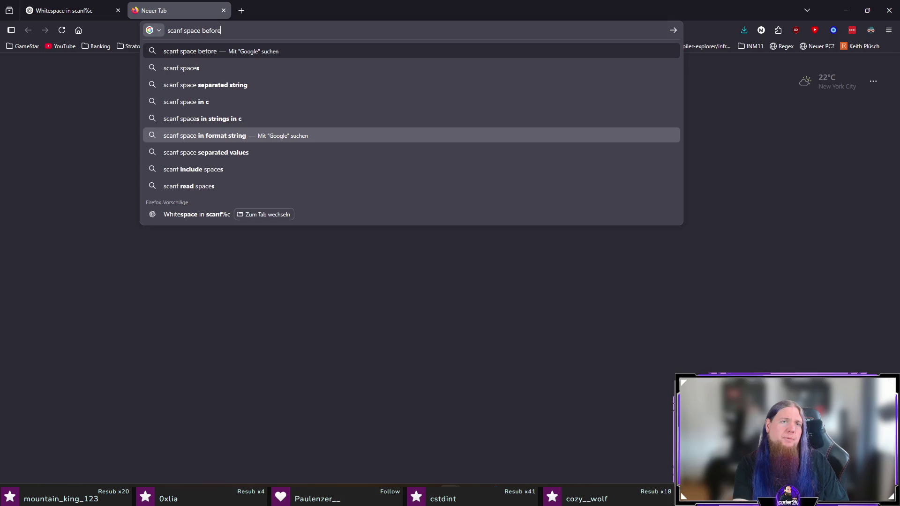
text( character)
key(Return)
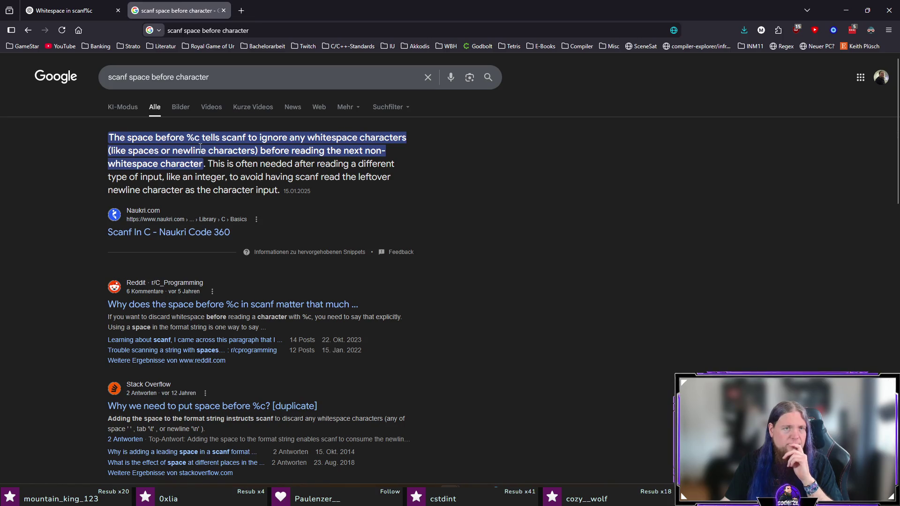
mouse_move(194, 151)
mouse_down()
mouse_move(369, 151)
mouse_move(224, 164)
mouse_move(350, 164)
mouse_up()
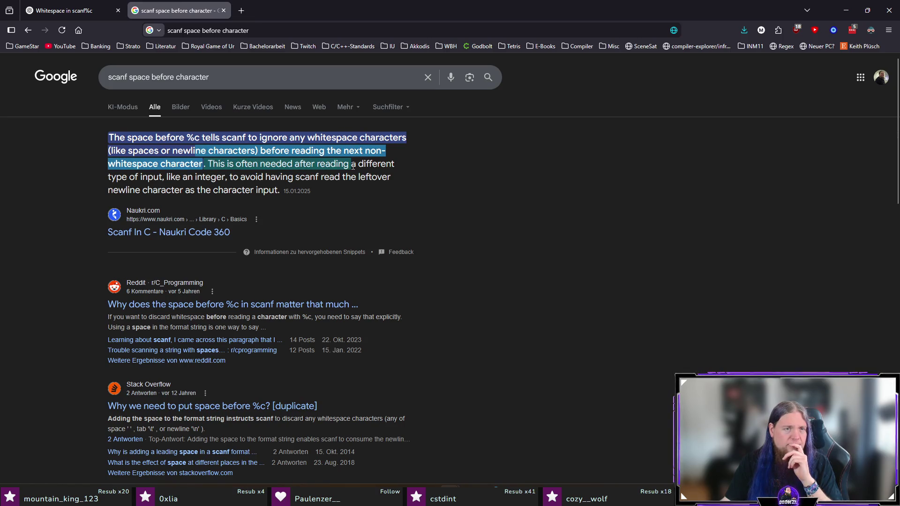
click(277, 306)
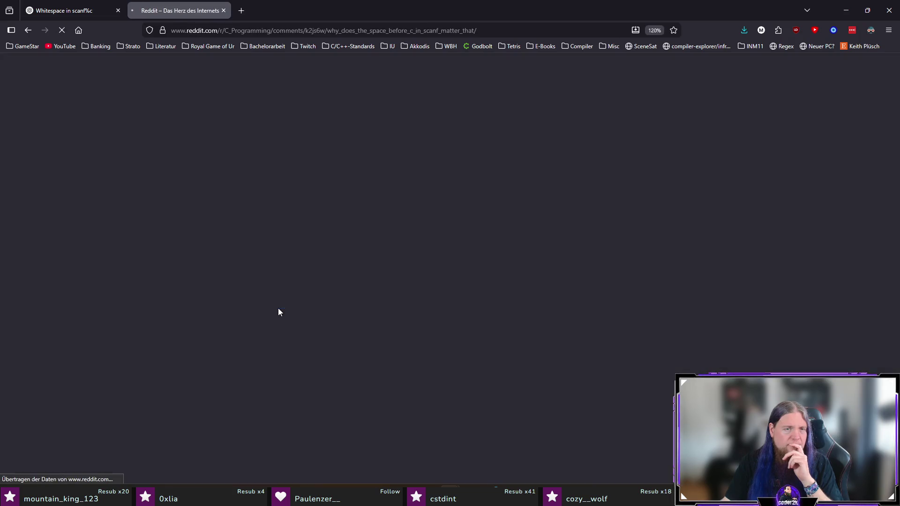
scroll(206, 281, down, 3)
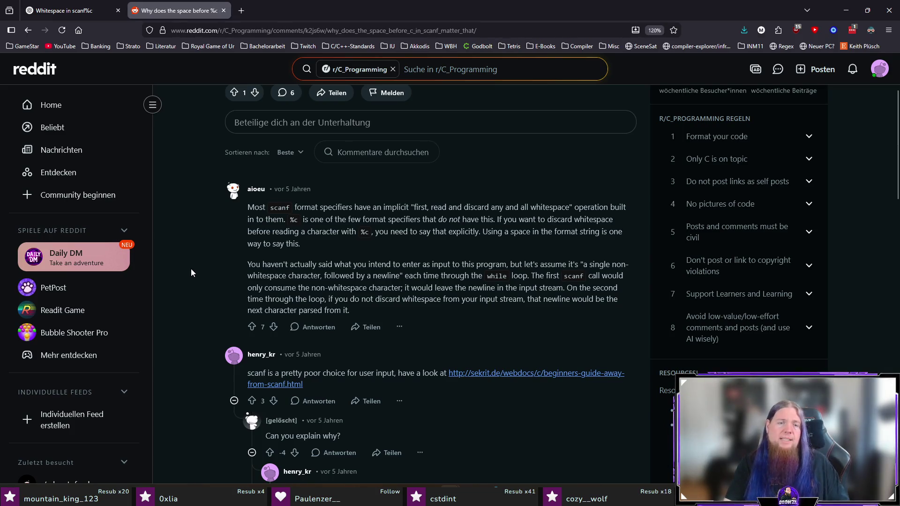
key(alt+Tab)
key(Home)
key(Right)
key(Right)
key(Right)
key(Delete)
click(321, 296)
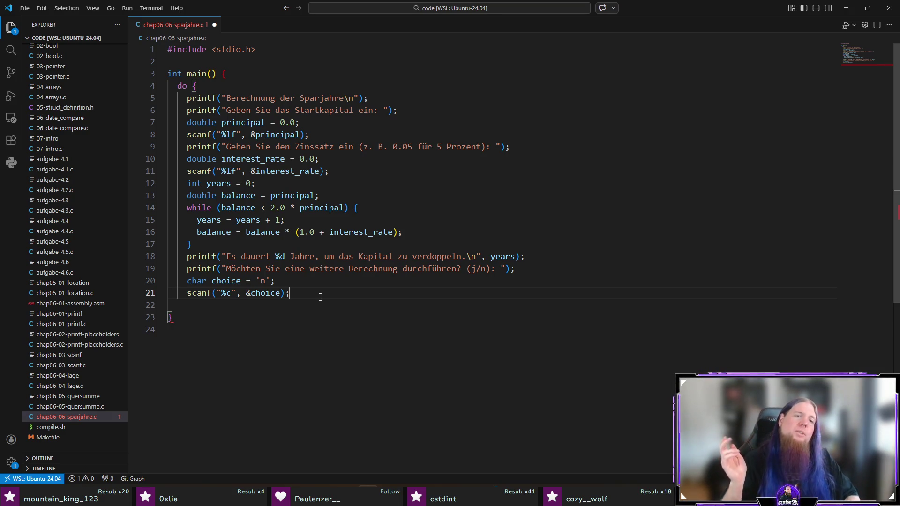
key(Return)
key(BackSpace)
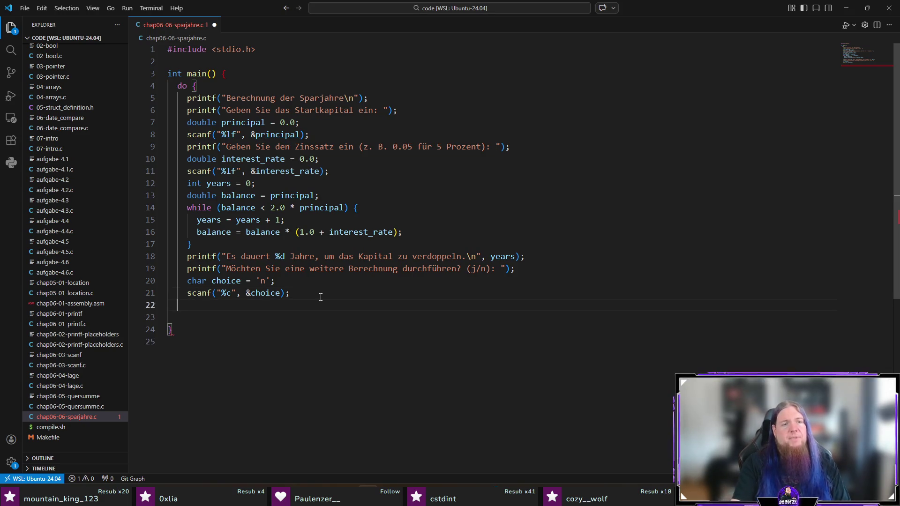
text(while)
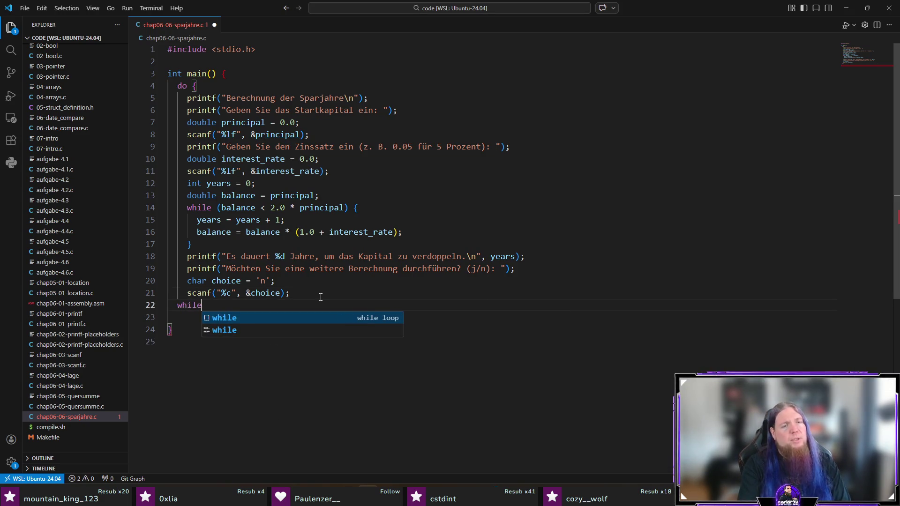
text( ()
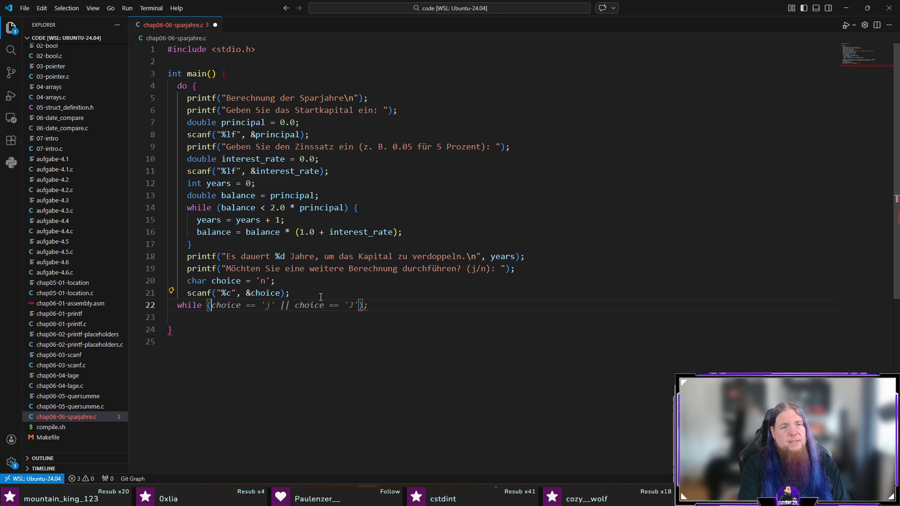
text(choice !=)
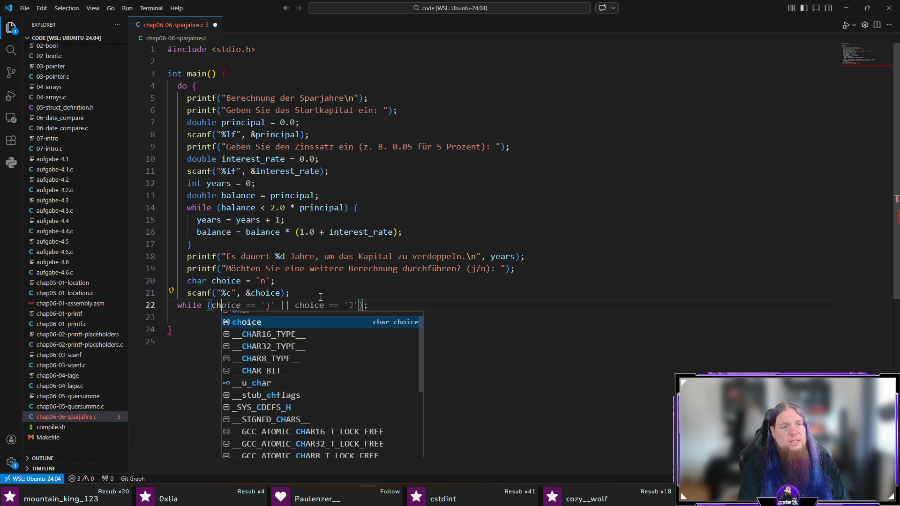
text( 'n')
key(Tab)
key(Left)
key(Left)
key(ctrl+shift+Left)
key(ctrl+shift+Left)
key(ctrl+shift+Left)
key(shift+Left)
key(BackSpace)
key(End)
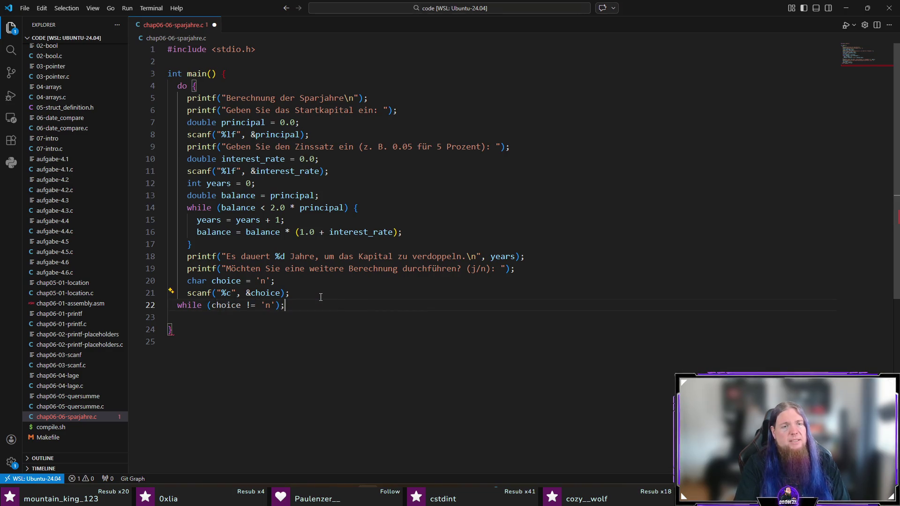
key(Delete)
key(Down)
key(Down)
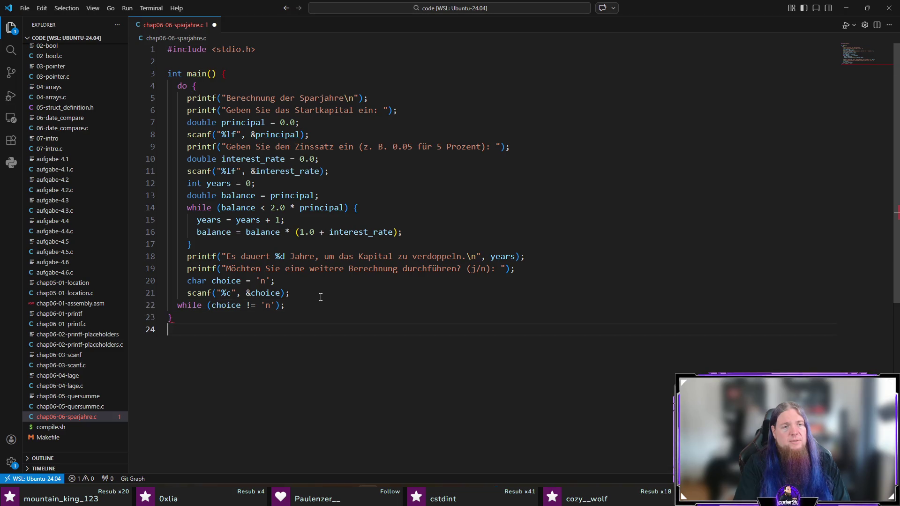
key(ctrl+s)
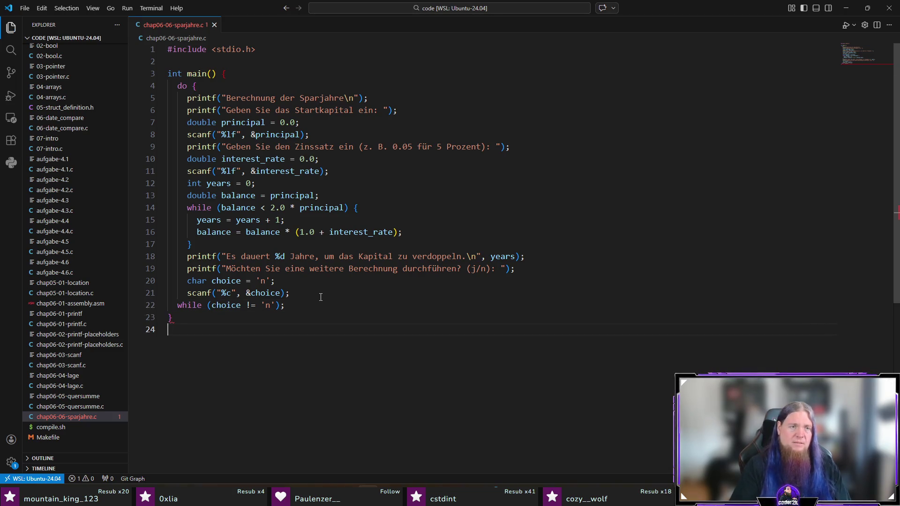
key(Up)
key(Up)
key(Home)
text(})
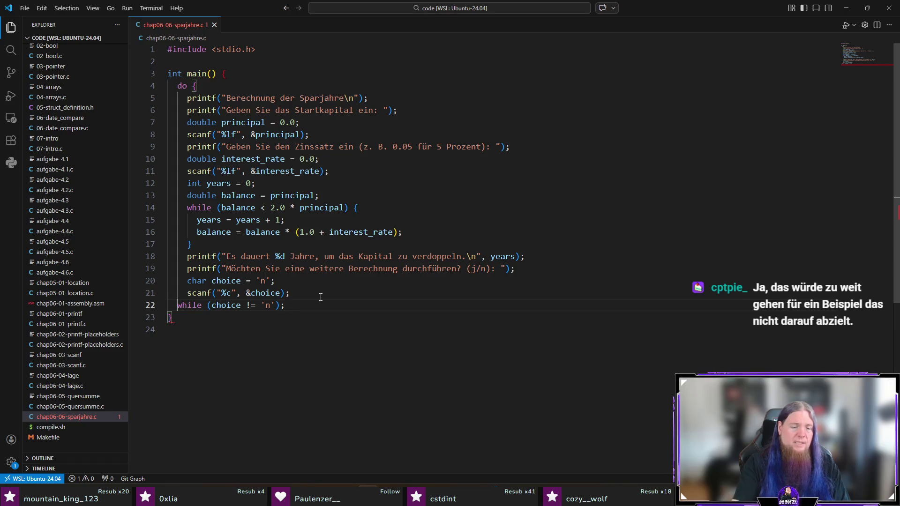
key(End)
key(ctrl+s)
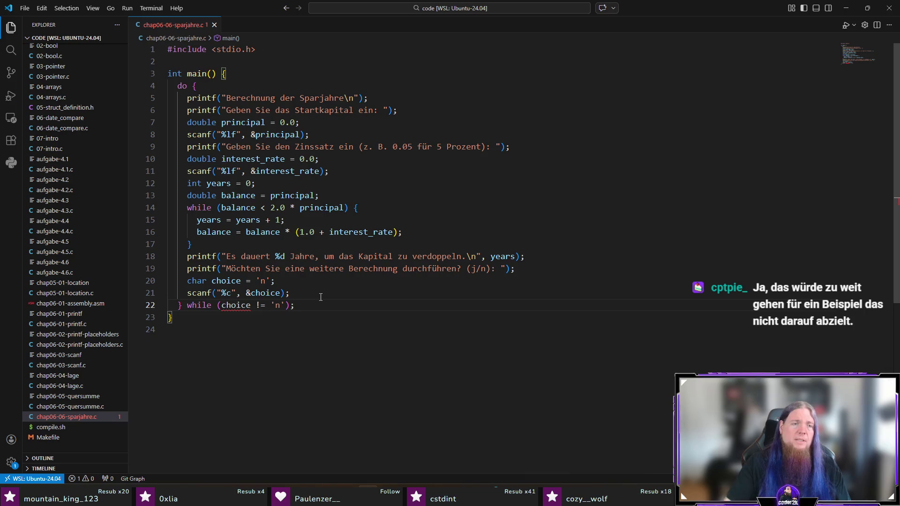
drag(187, 281, 275, 281)
key(ctrl+x)
click(268, 76)
key(Return)
key(ctrl+v)
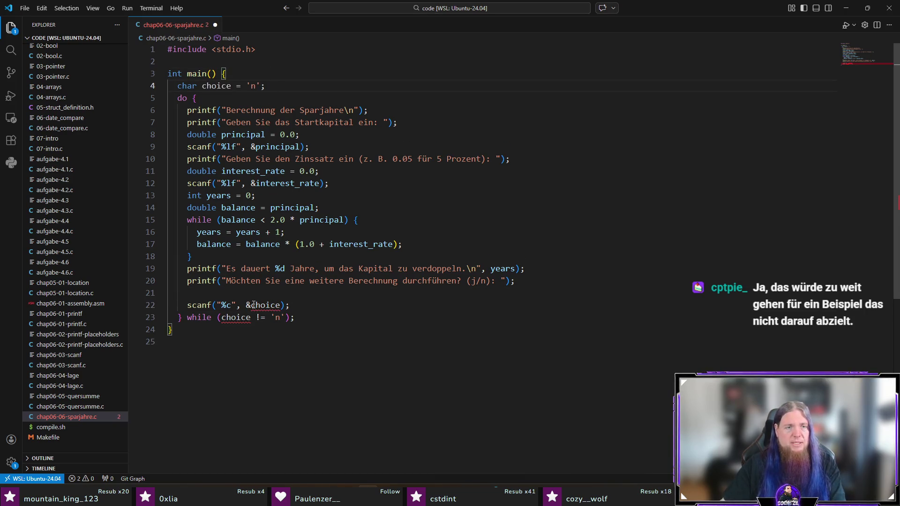
click(196, 293)
key(BackSpace)
key(ctrl+s)
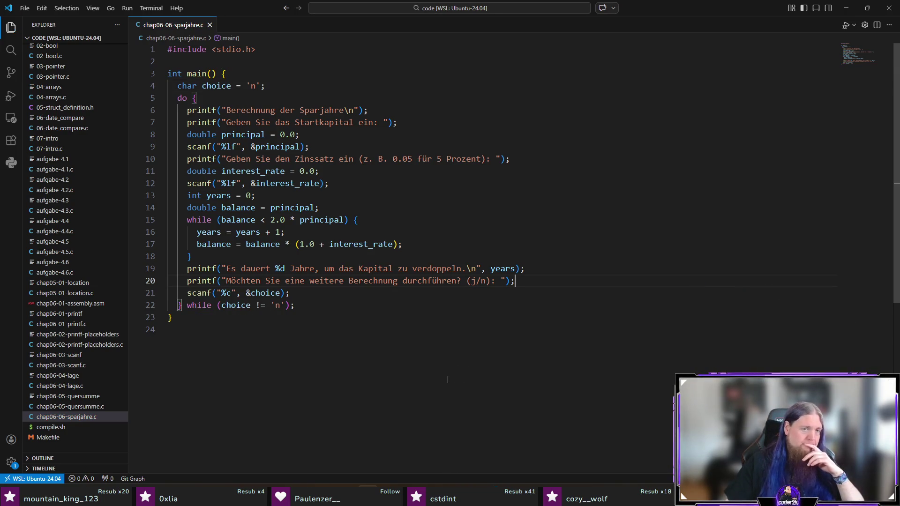
click(463, 386)
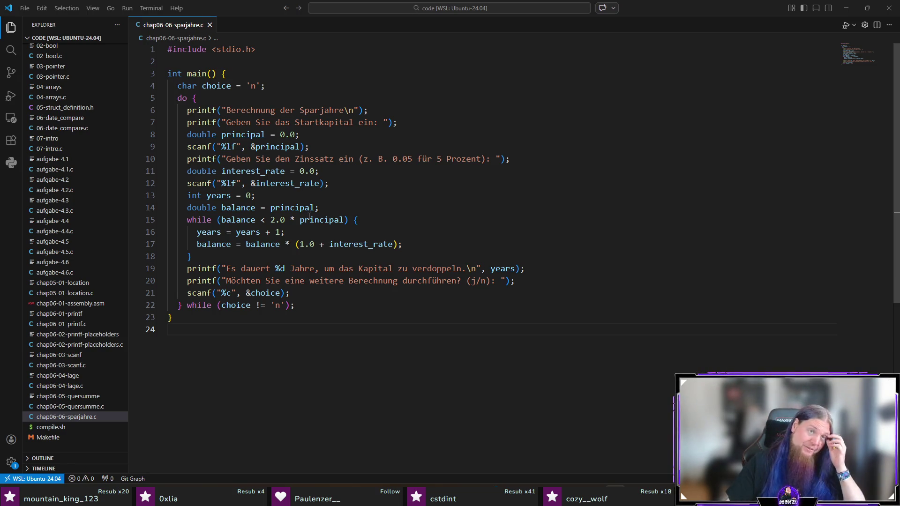
key(ctrl+grave)
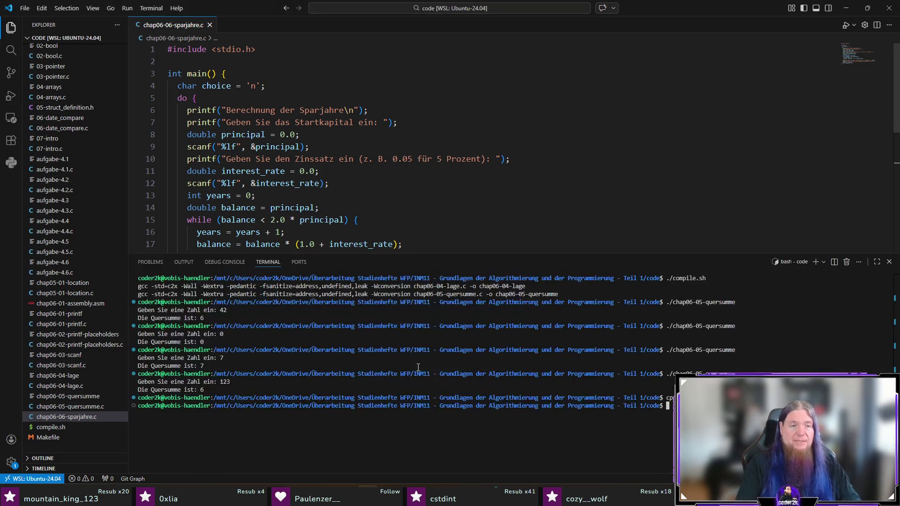
text(./)
- Run ./chap06-06-sparjahre with capital 1000 and rate 0.05, then stop it and hide the terminal
key(Return)
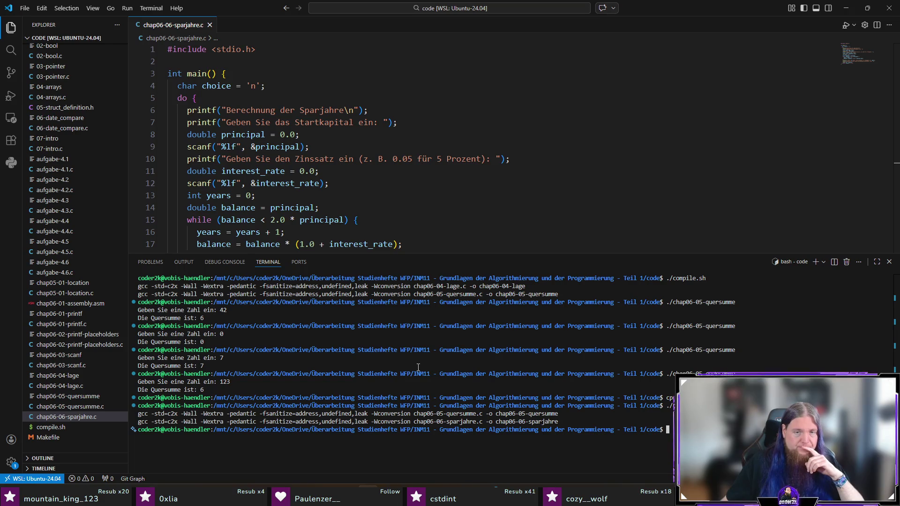
text(./)
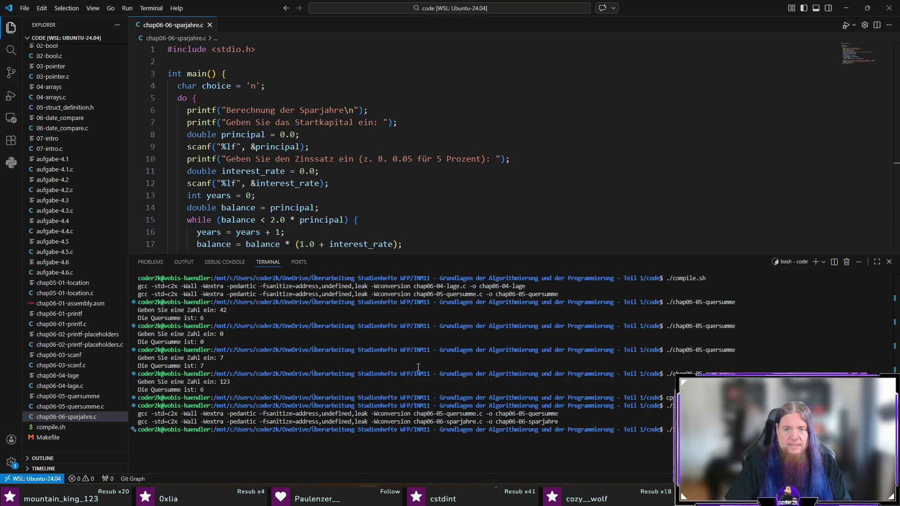
key(Return)
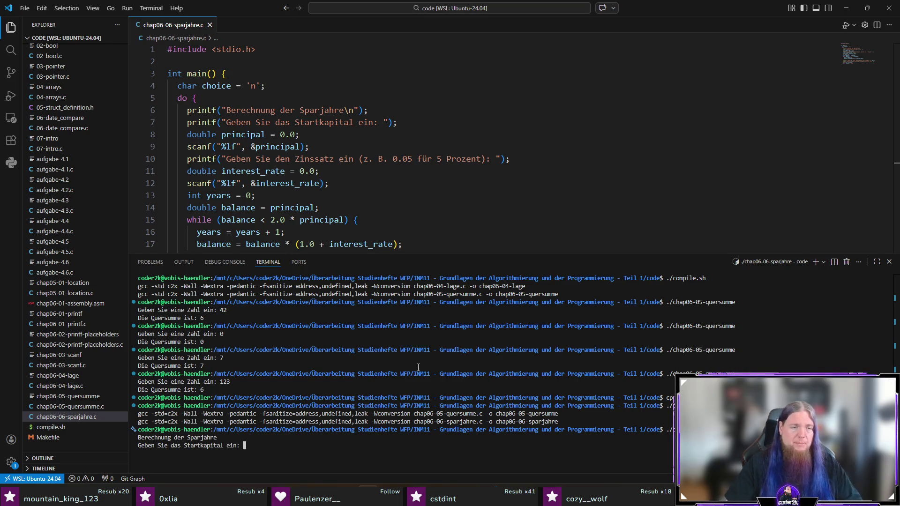
text(1000)
key(Return)
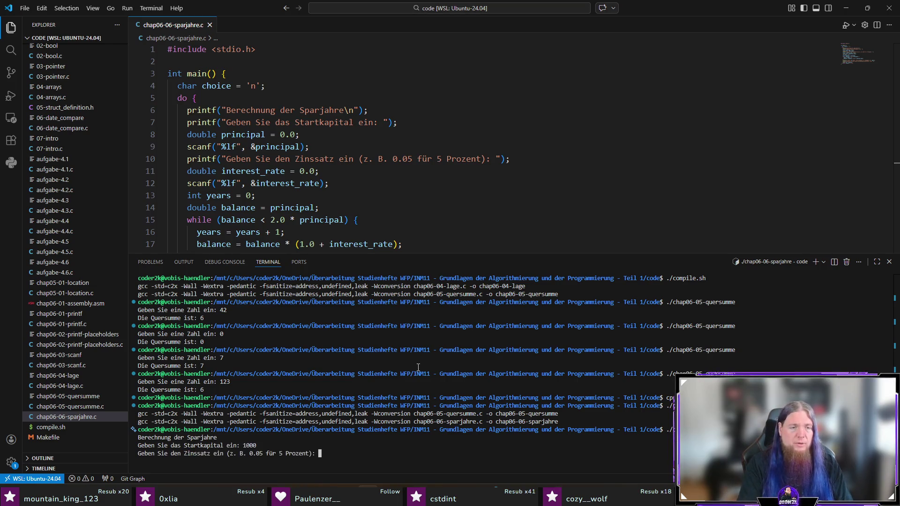
text(0.05)
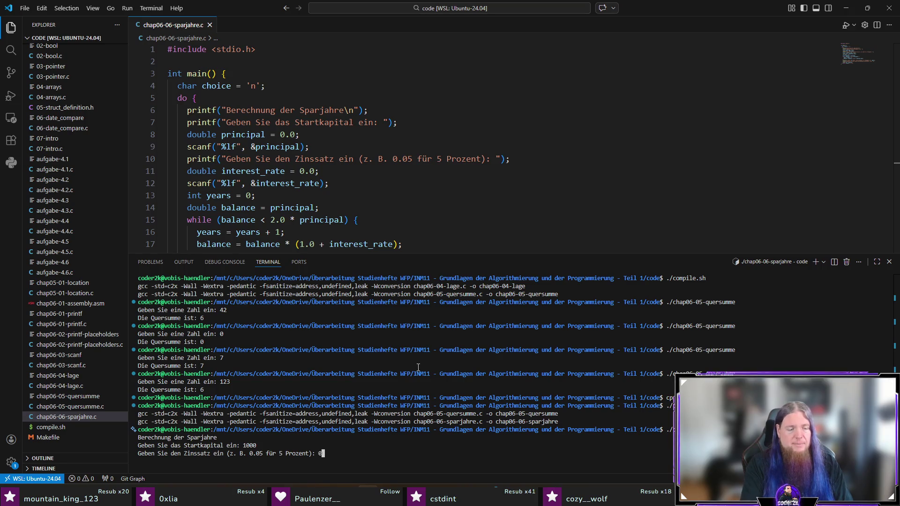
key(Return)
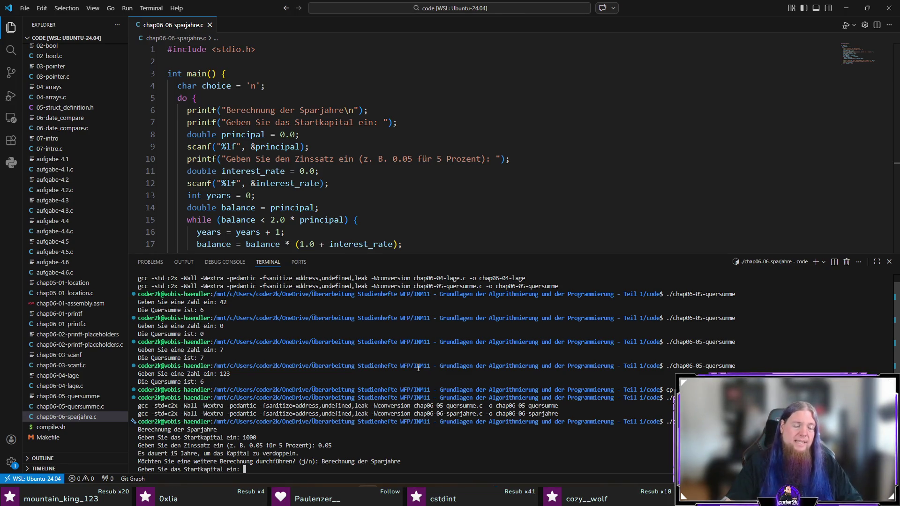
key(ctrl+c)
key(ctrl+j)
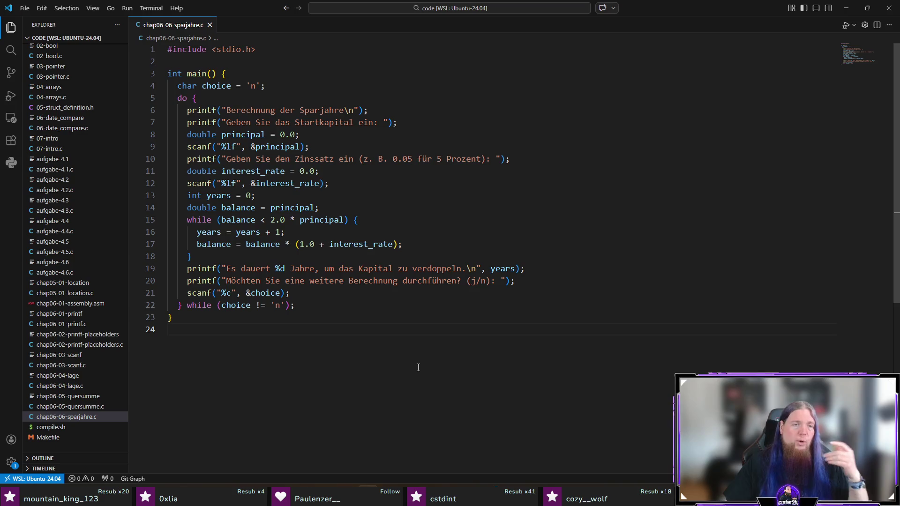
- Put the space back before %c in the line 21 scanf, save the file, and reopen the terminal
click(223, 293)
click(291, 328)
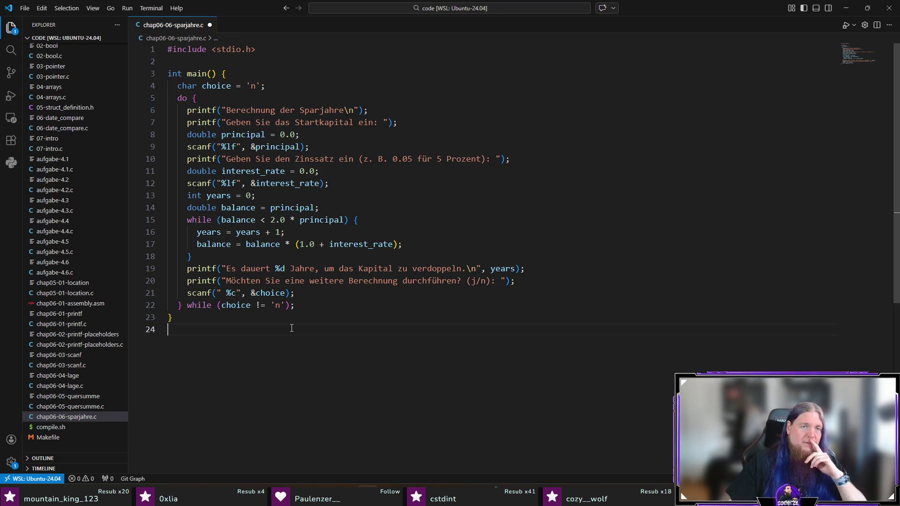
drag(285, 159, 528, 161)
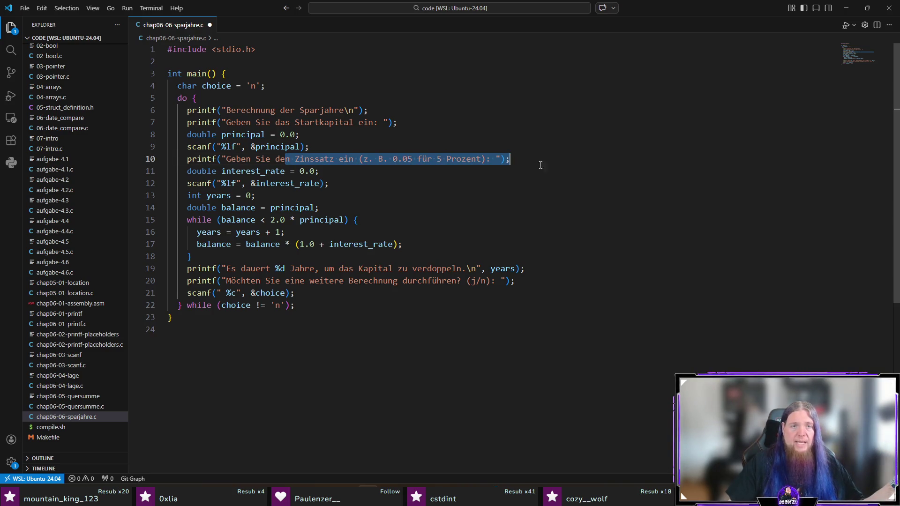
drag(330, 183, 187, 184)
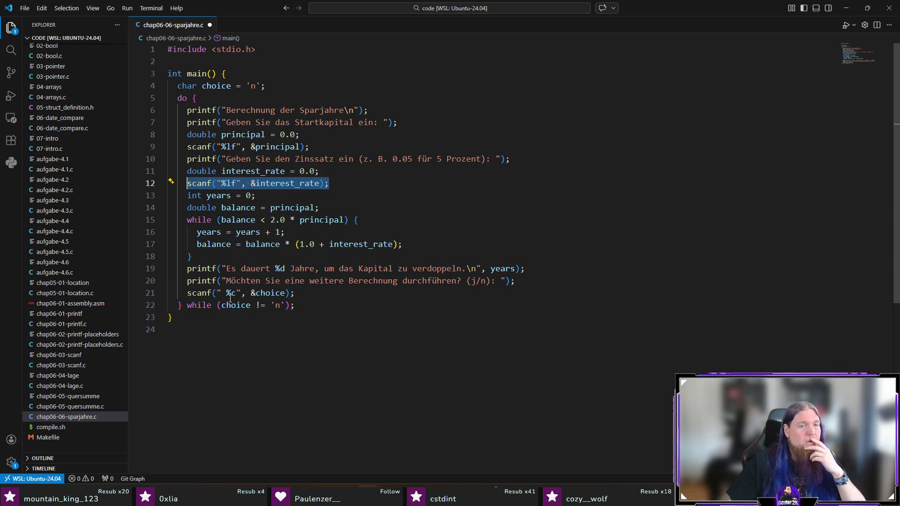
drag(226, 292, 237, 295)
click(247, 337)
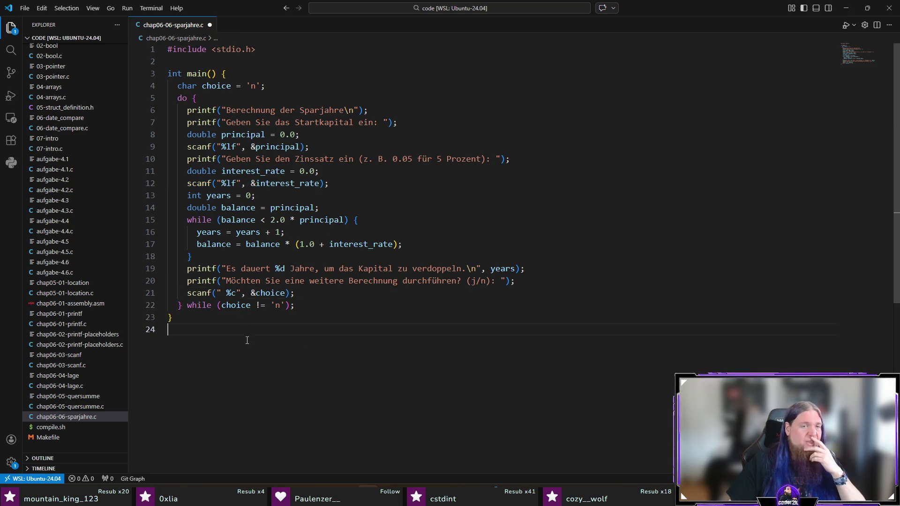
key(ctrl+s)
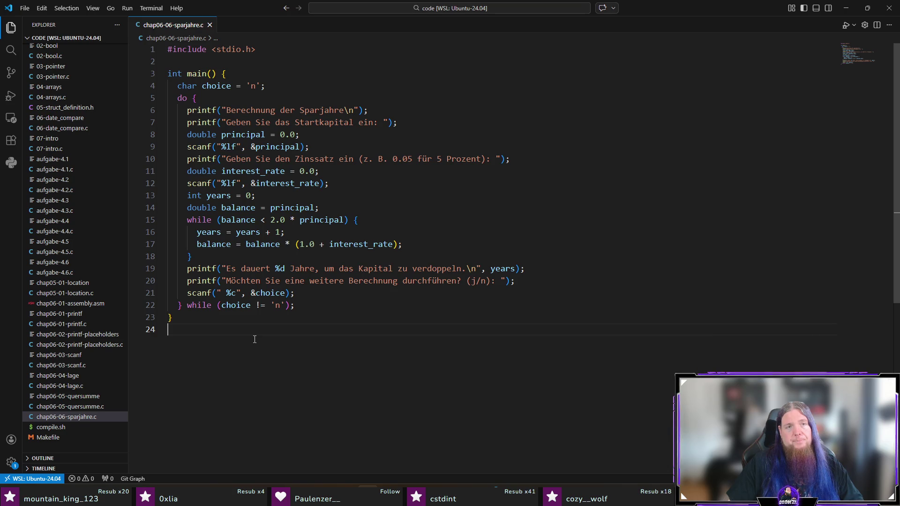
key(ctrl+grave)
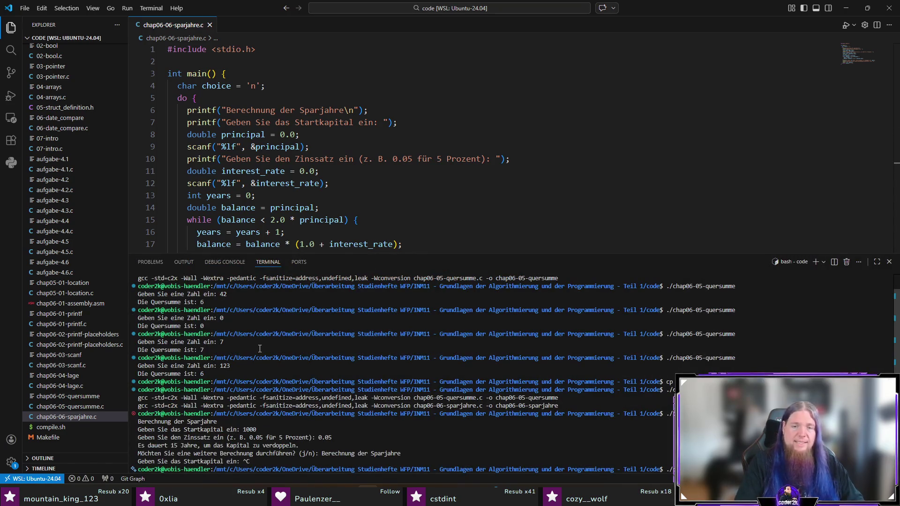
- Rebuild with the compile script and rerun sparjahre with capital 1000 and rate 0.05
key(Return)
text(./)
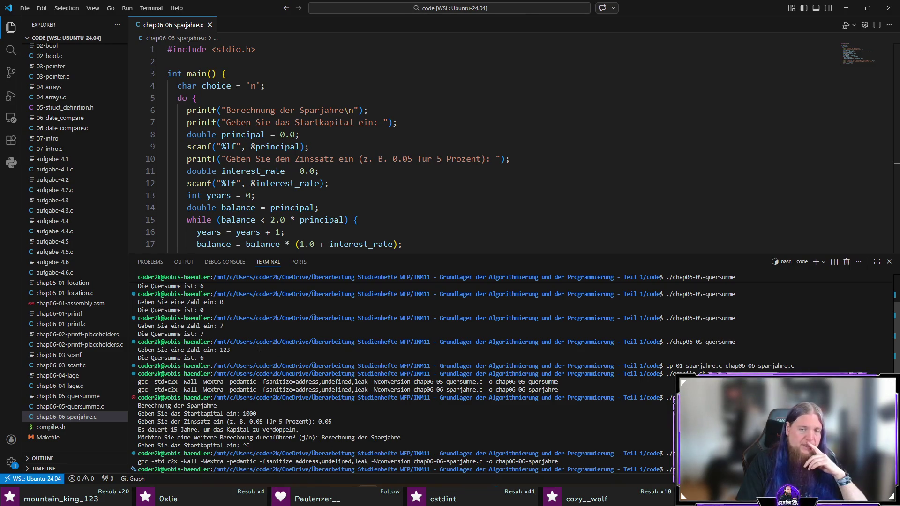
key(Return)
text(1000)
key(Return)
text(0,05)
key(BackSpace)
key(BackSpace)
key(BackSpace)
text(.05)
key(Return)
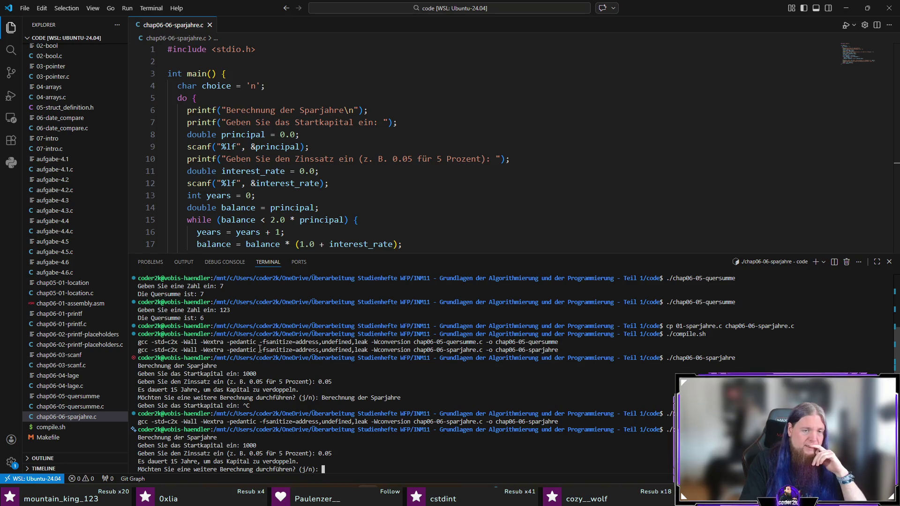
- Answer j to repeat with capital 10 and rate 0.01 (70 years), then type 'array' in TeXstudio
text(j)
key(Return)
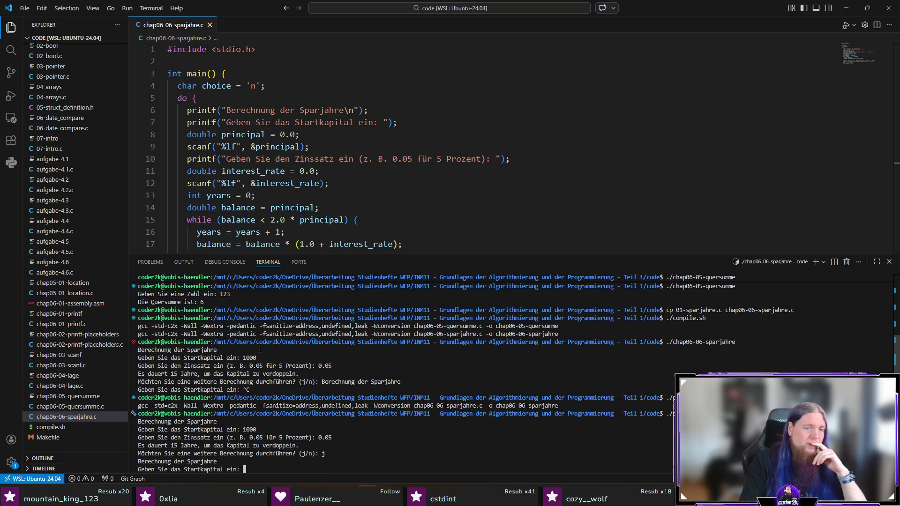
text(1)
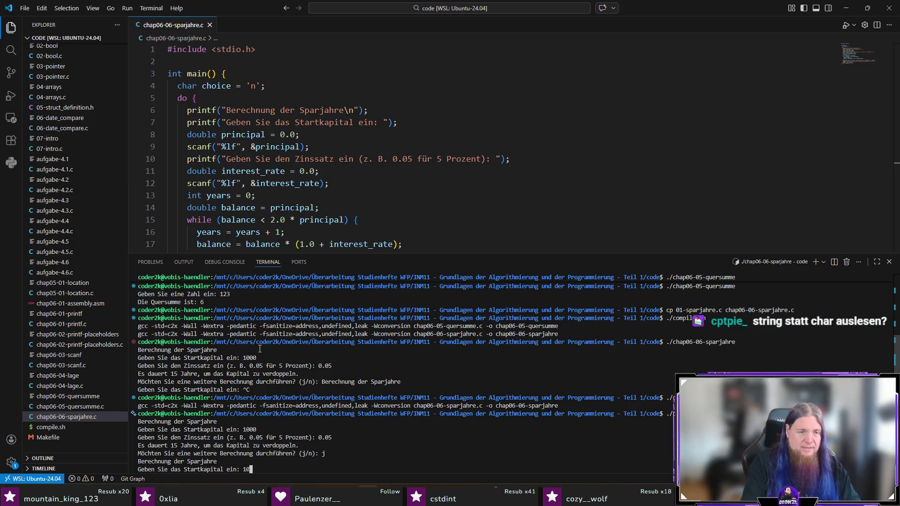
text(0)
key(Return)
text(0.01)
key(Return)
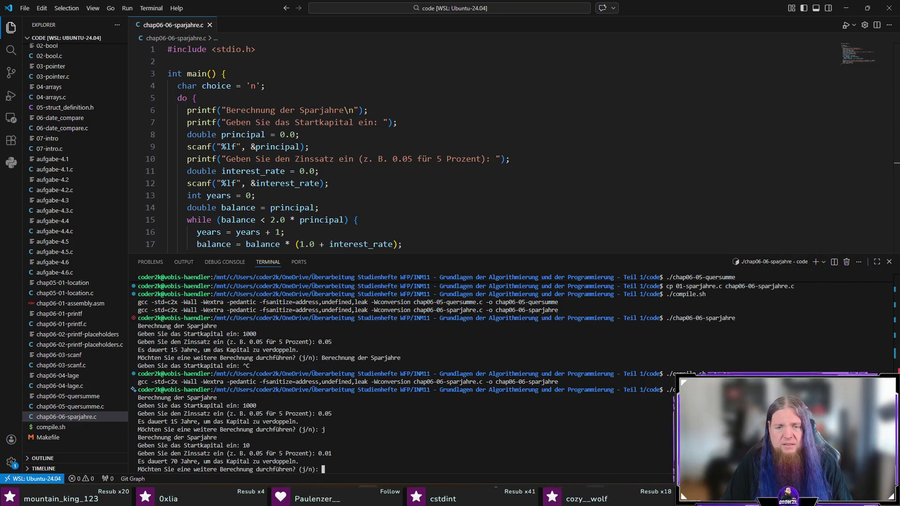
key(alt+Tab)
text(a)
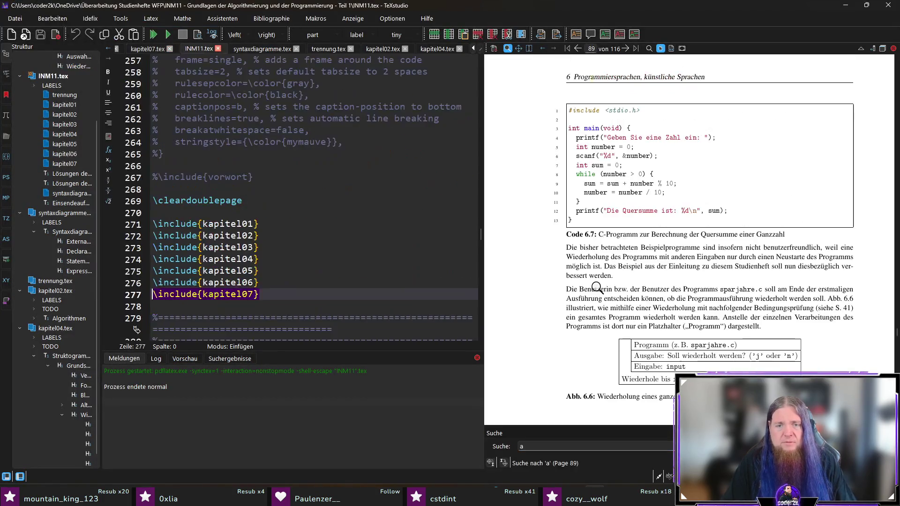
text(rray)
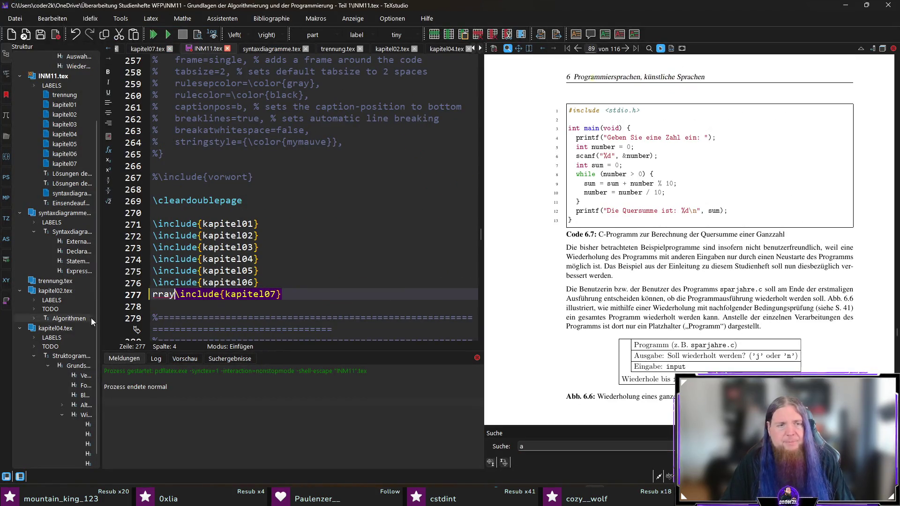
- Remove the stray search keystrokes from kapitel07.tex, retype 'Neustart', and refocus the PDF search field
key(BackSpace)
key(BackSpace)
key(BackSpace)
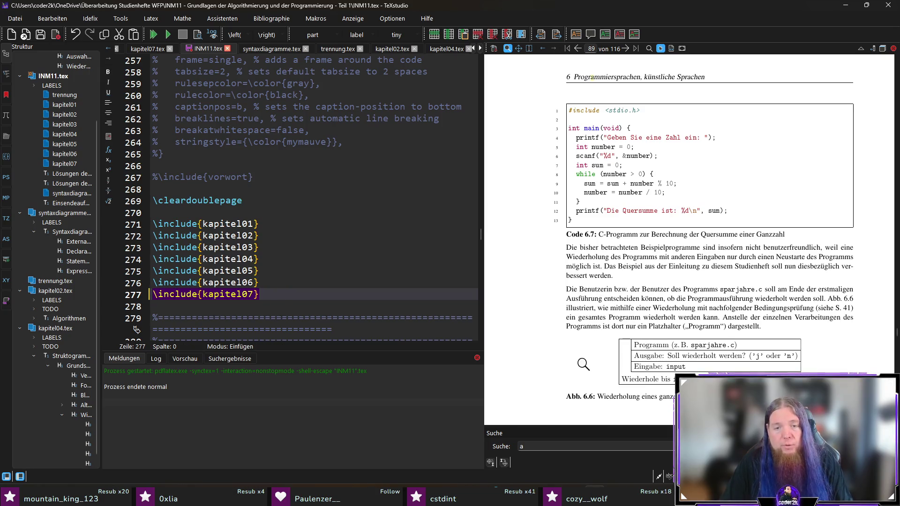
text(r)
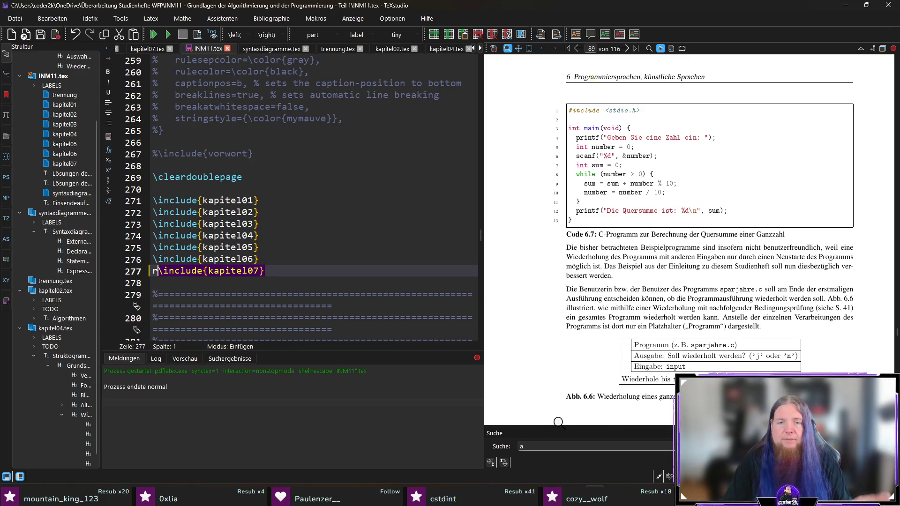
key(BackSpace)
text(r)
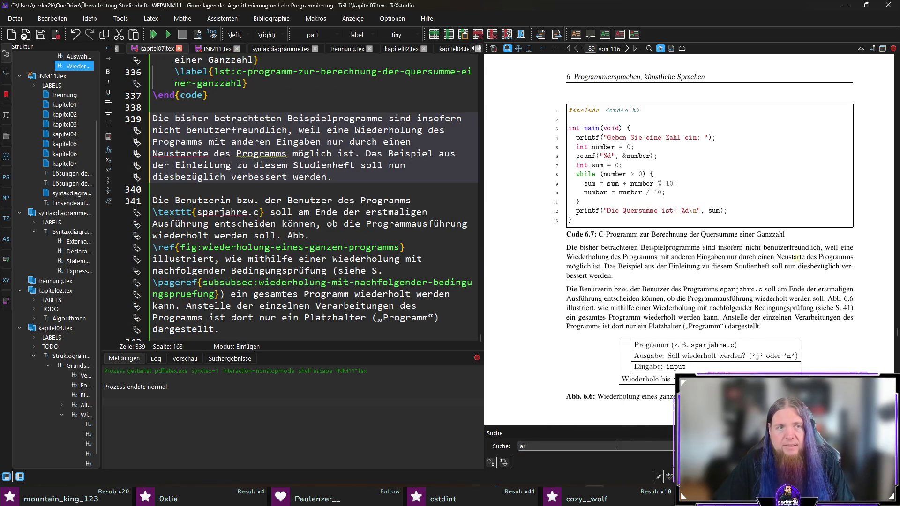
key(BackSpace)
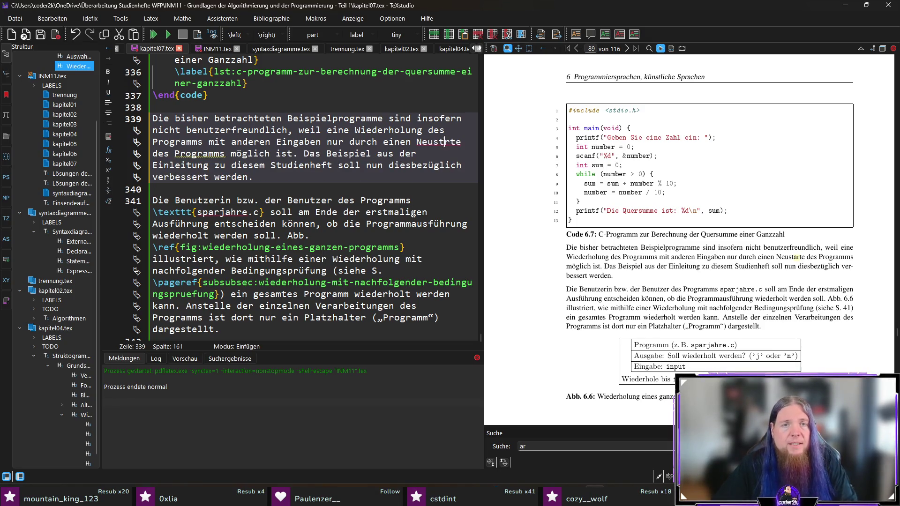
key(BackSpace)
text(arr)
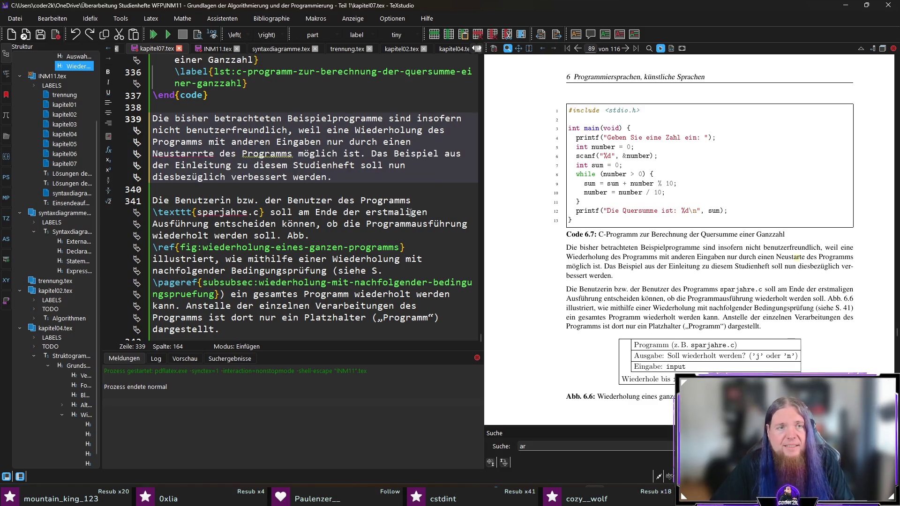
key(BackSpace)
key(BackSpace)
key(BackSpace)
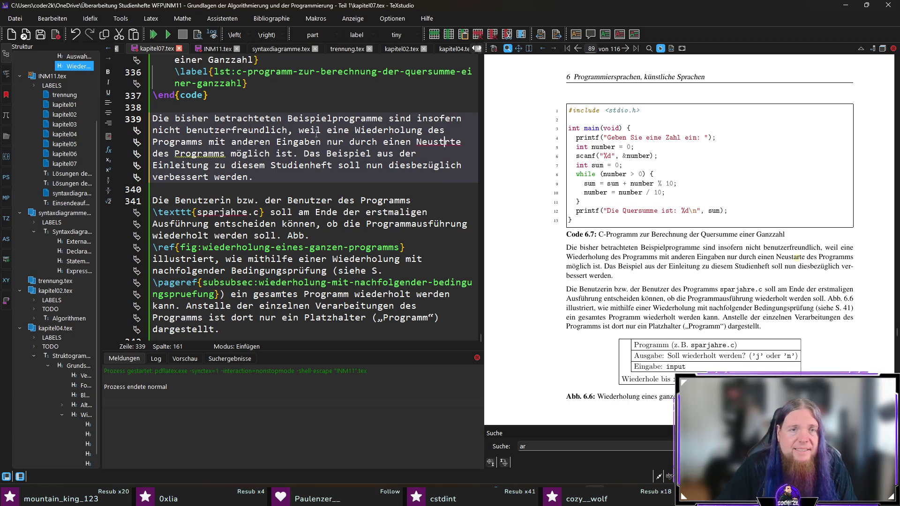
double_click(438, 143)
text(Neustart)
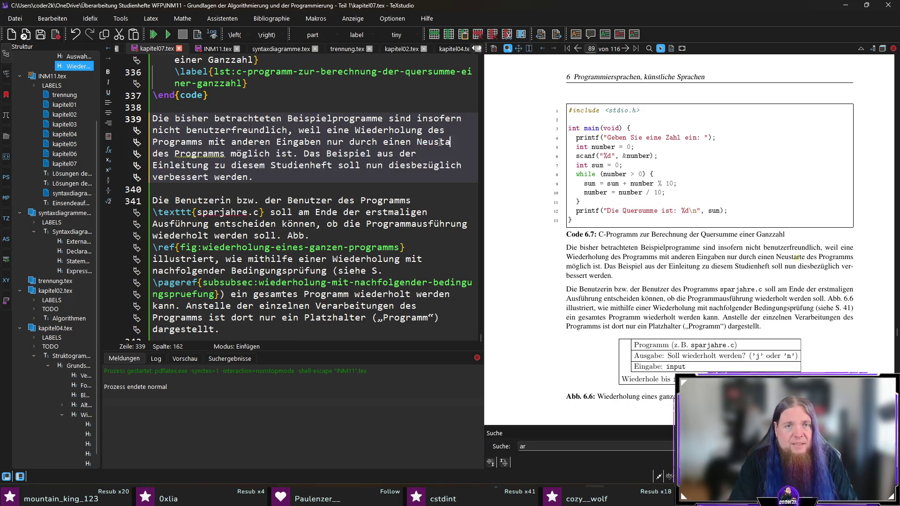
key(ctrl+f)
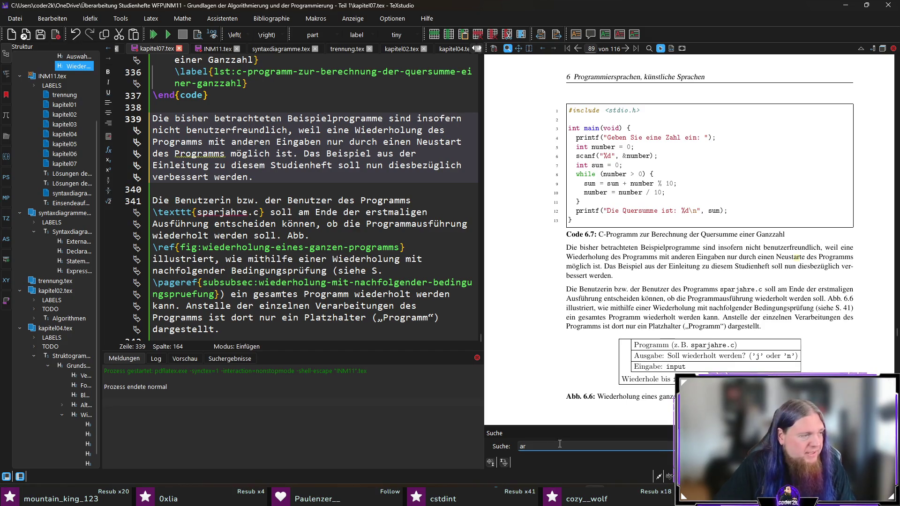
text(r)
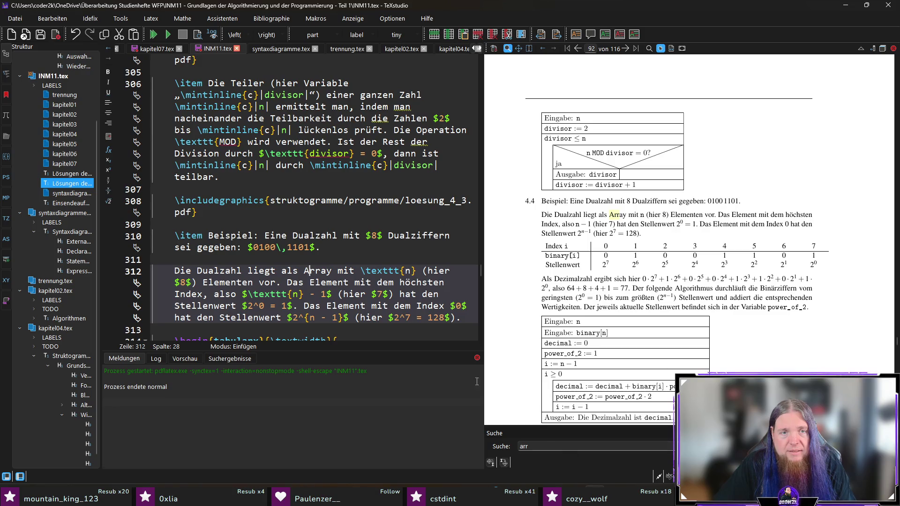
- Mark the Array match on line 312, extend the PDF search to 'arra', then clear it and scroll
drag(301, 271, 323, 272)
click(577, 445)
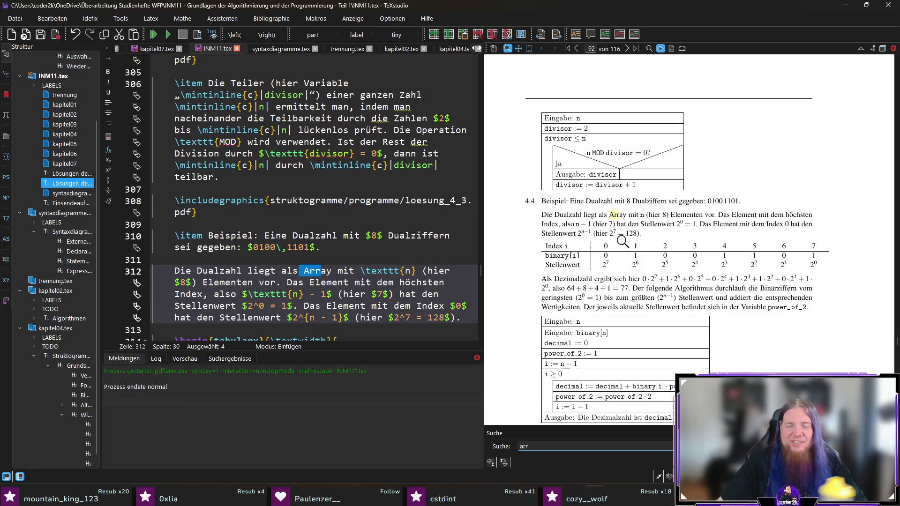
double_click(548, 446)
click(551, 447)
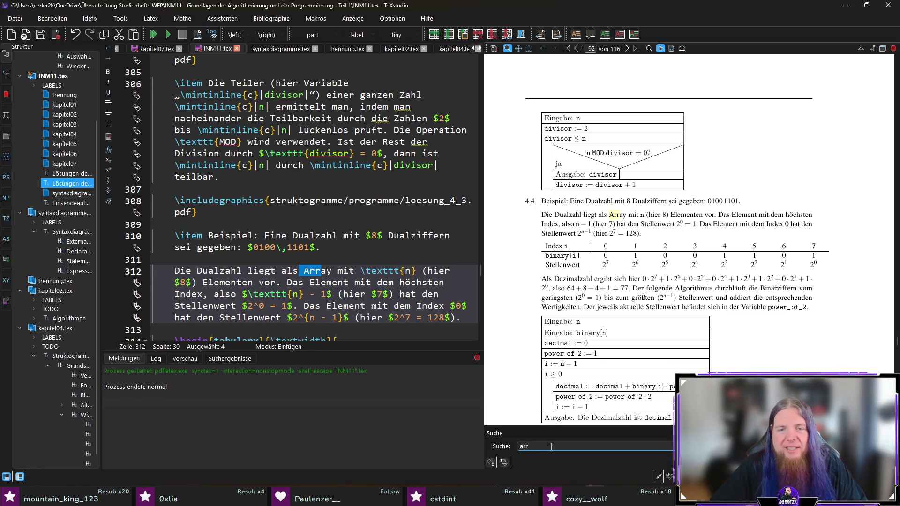
text(a)
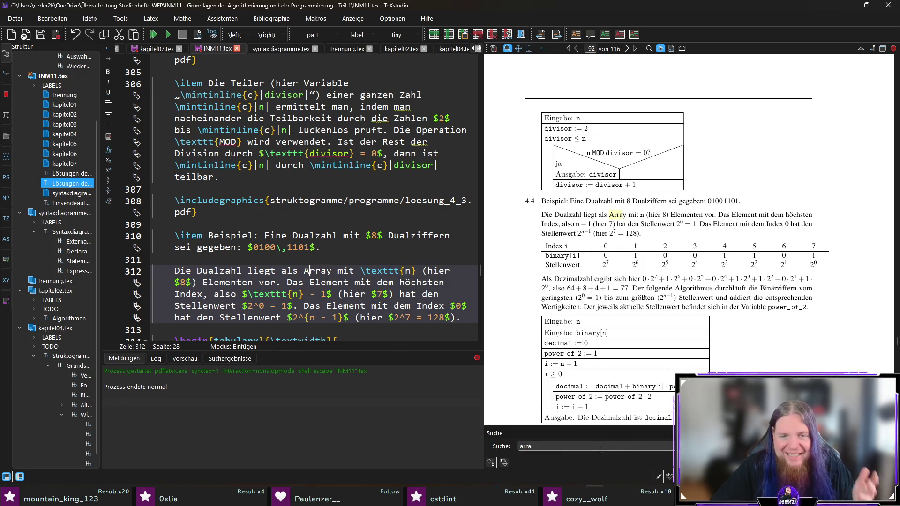
key(ctrl+f)
key(BackSpace)
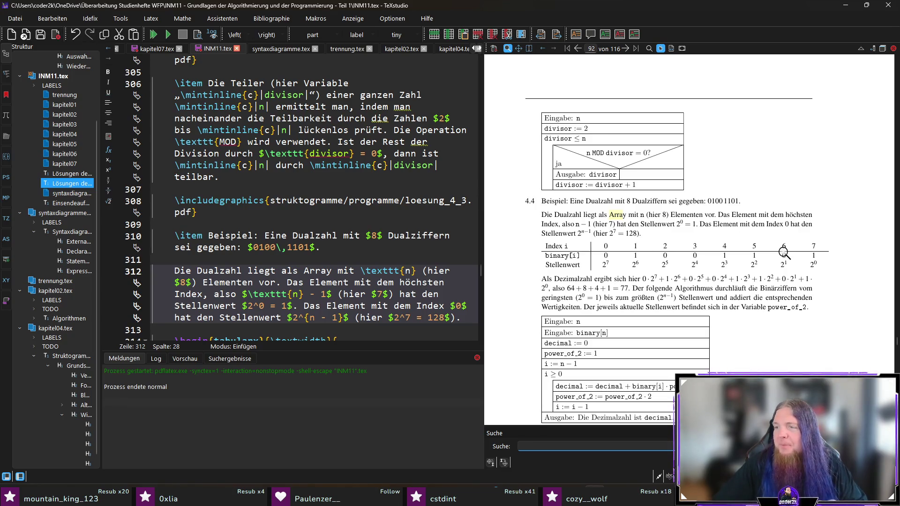
scroll(796, 248, down, 3)
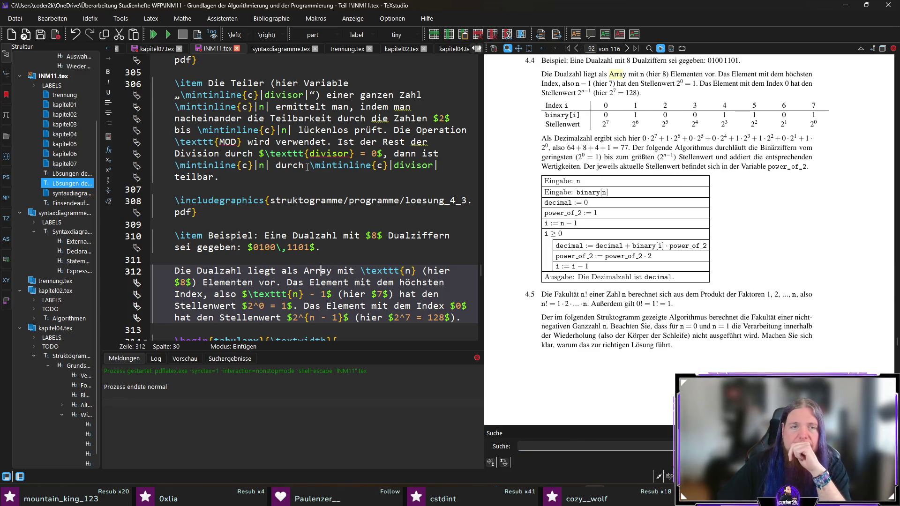
scroll(311, 158, up, 5)
scroll(311, 158, up, 10)
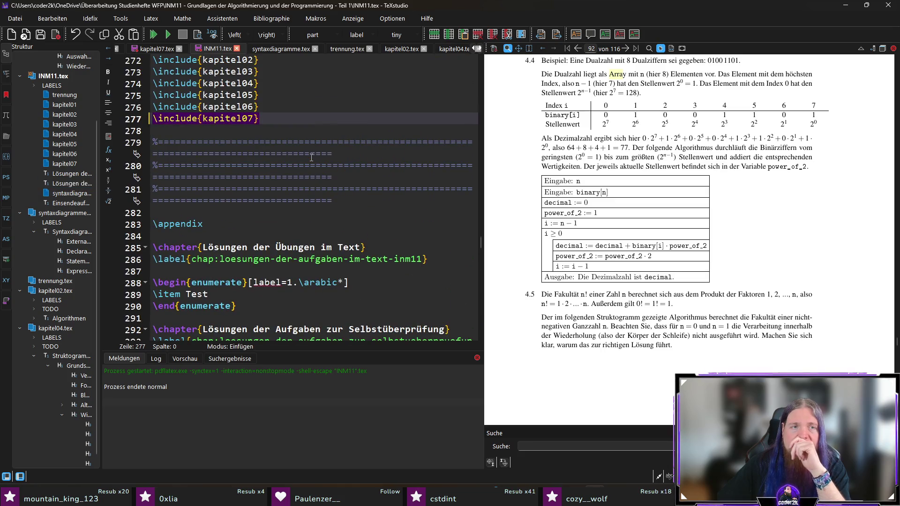
- Go to the empty line after the repetition figure in kapitel07.tex, then bring up VS Code
key(ctrl+Tab)
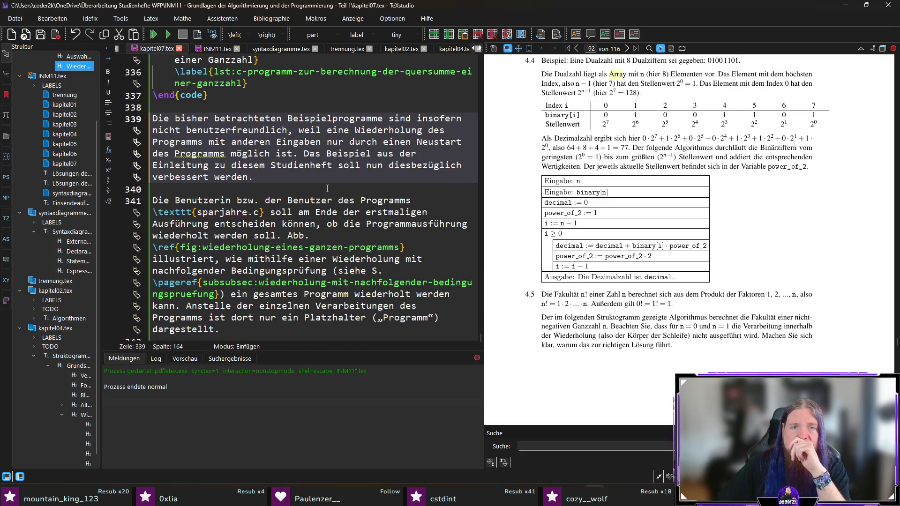
key(Down)
key(Down)
key(Down)
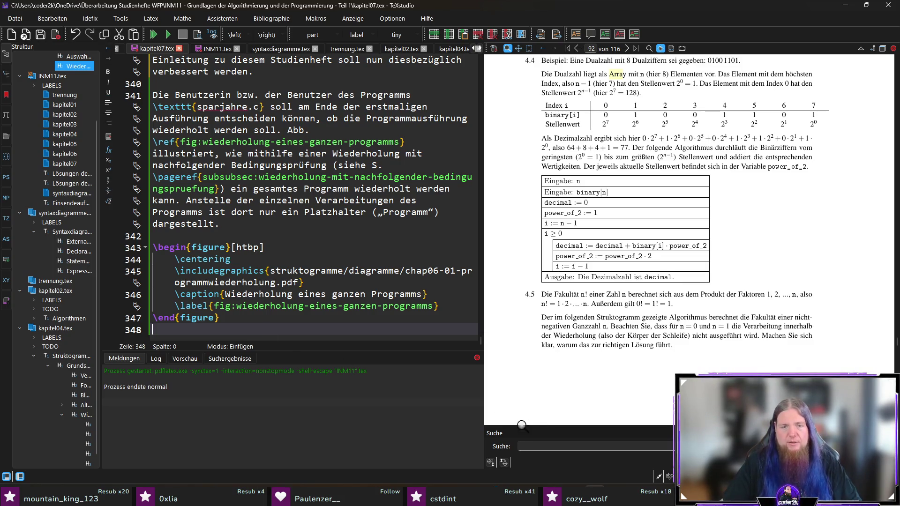
click(366, 496)
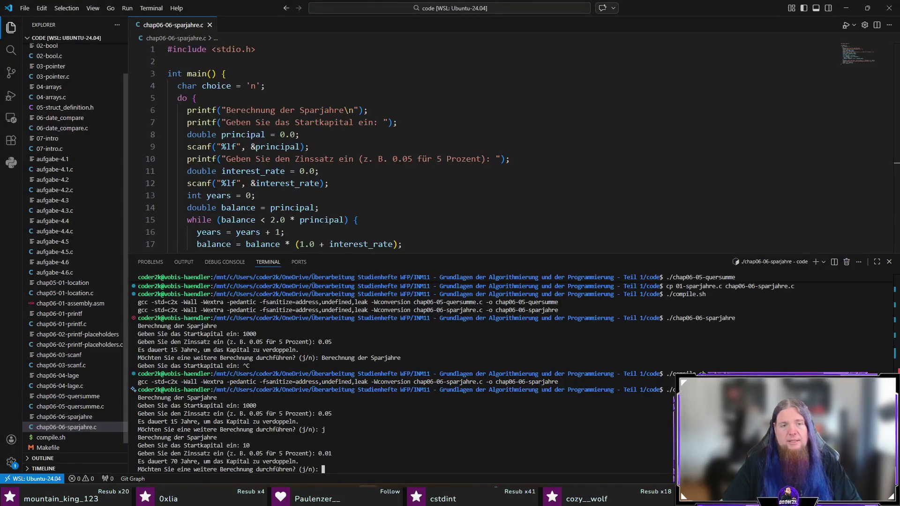
- Answer n to end the sparjahre run, hide the terminal, and return to TeXstudio
text(n)
key(Return)
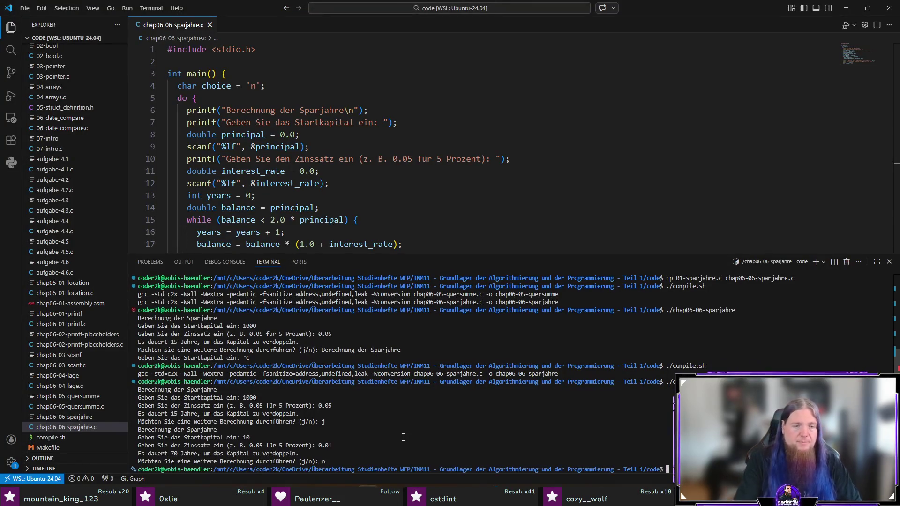
key(ctrl+j)
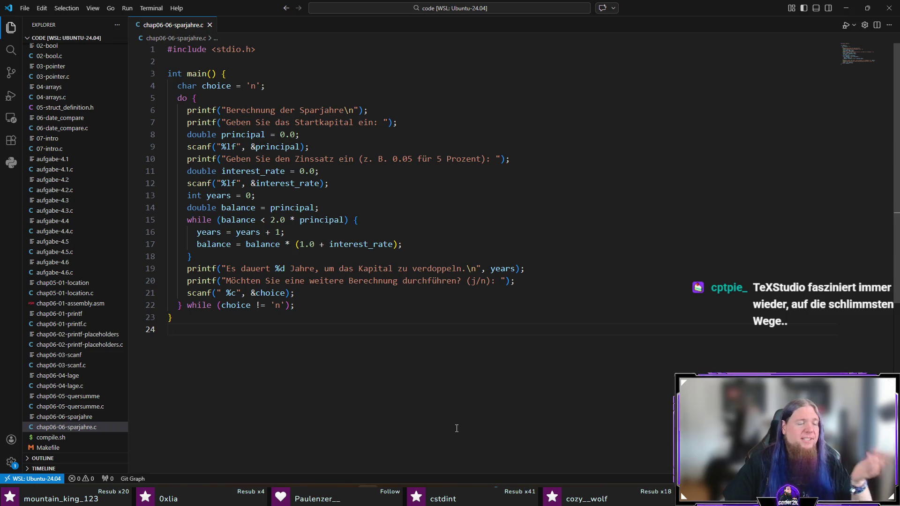
click(368, 505)
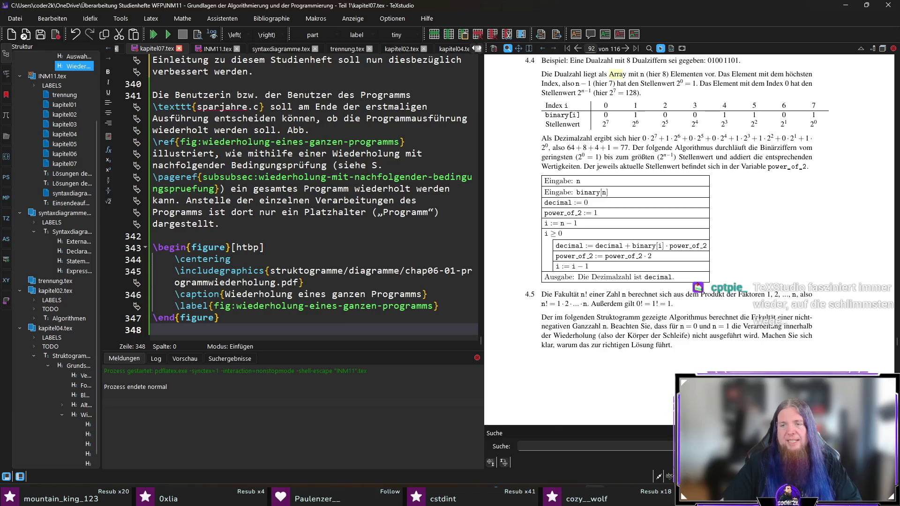
- Insert a \source code listing block with placeholder caption and label after the repetition figure
key(Escape)
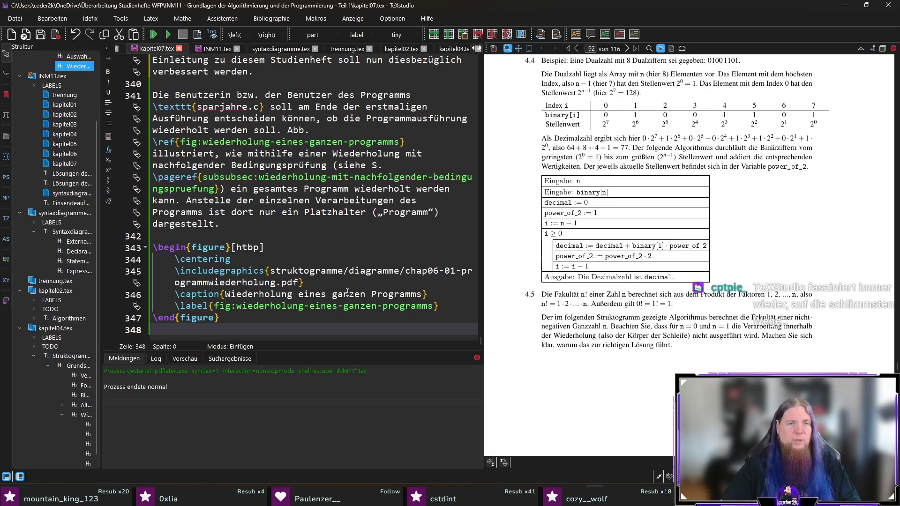
key(Return)
text(\sou)
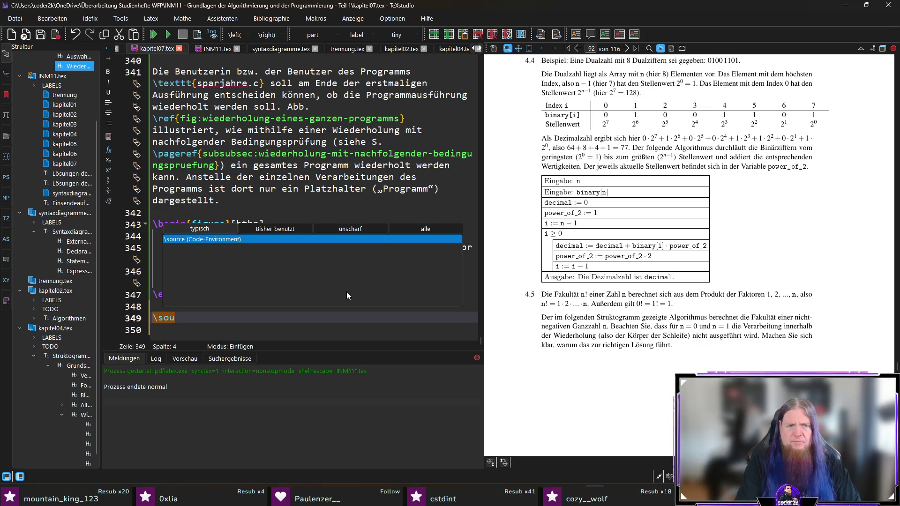
key(Return)
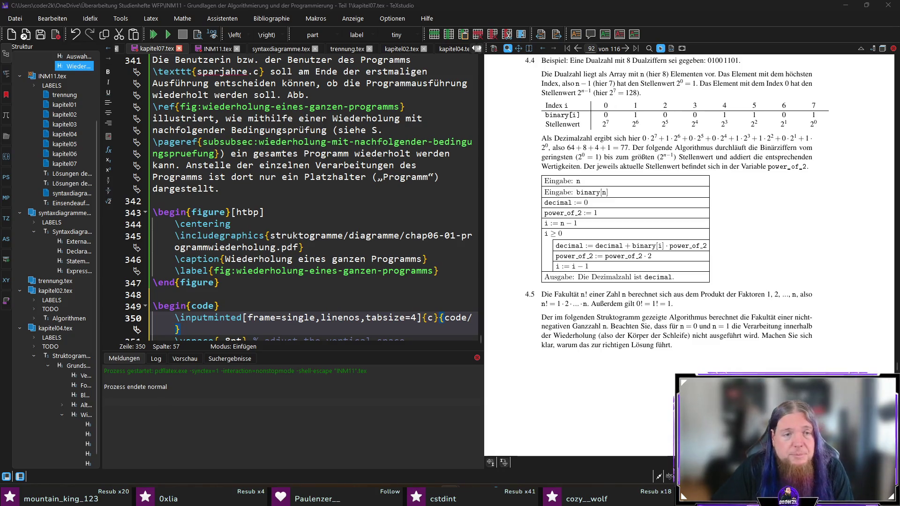
scroll(447, 264, down, 2)
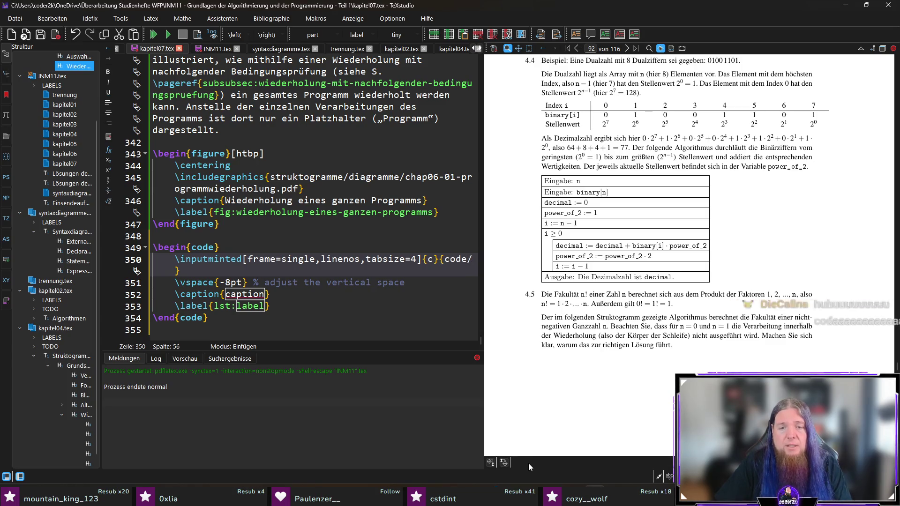
key(alt+Tab)
key(alt+Tab)
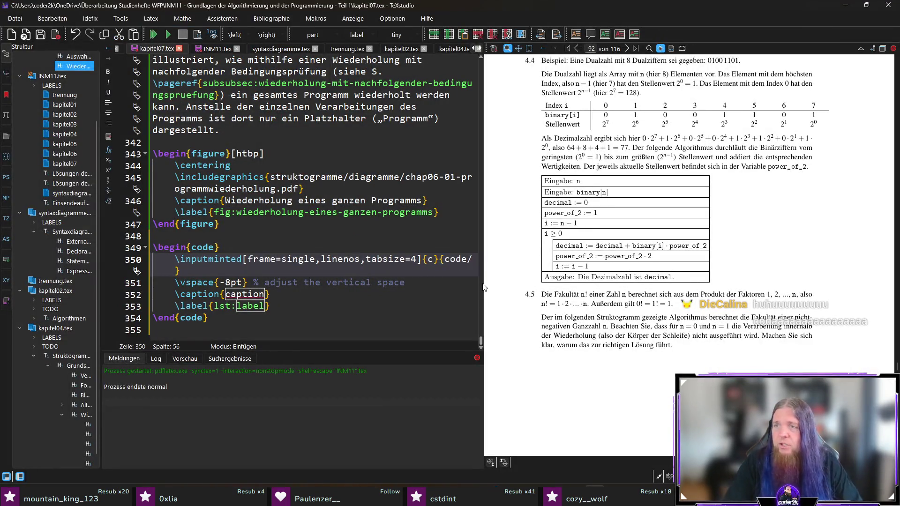
- Point the listing to chap06-06-sparjahre.c with caption 'Wiederholung des gesamten Programms sparjahre.c' and a matching label
text(chap)
text(06-06-sparjah)
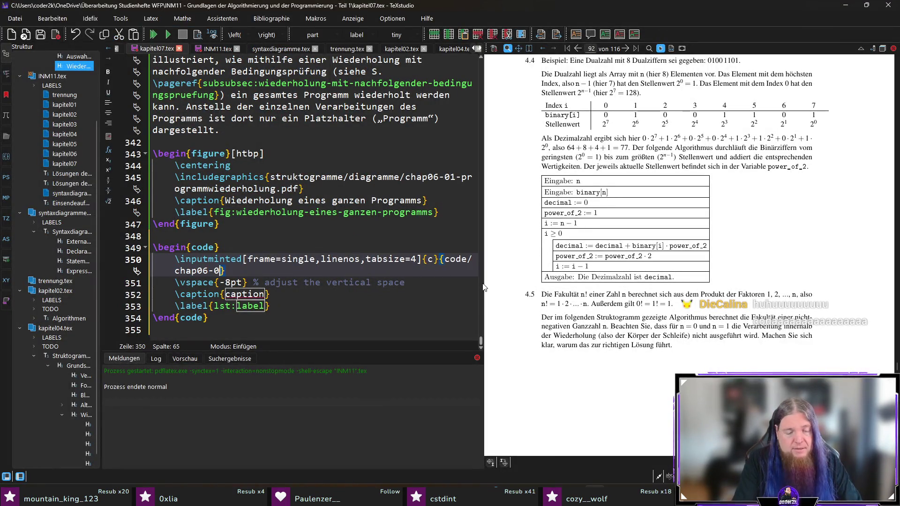
text(re.c)
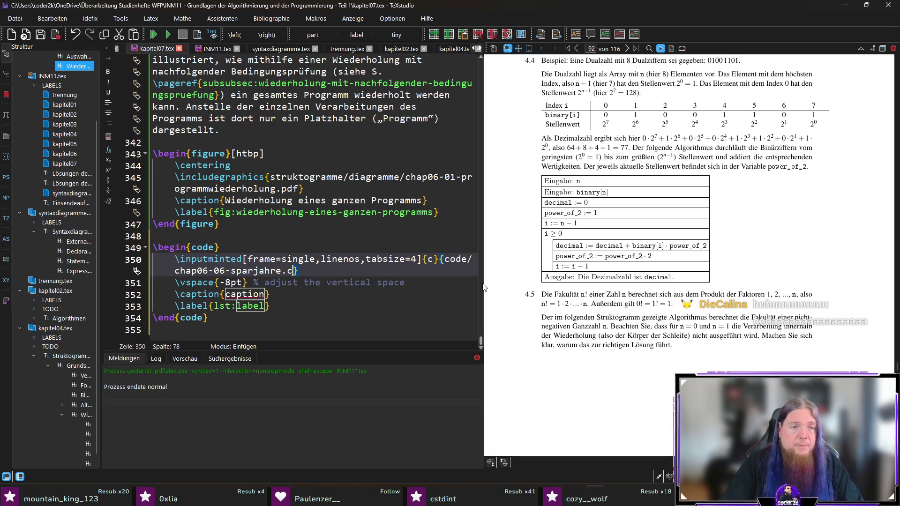
key(ctrl+Right)
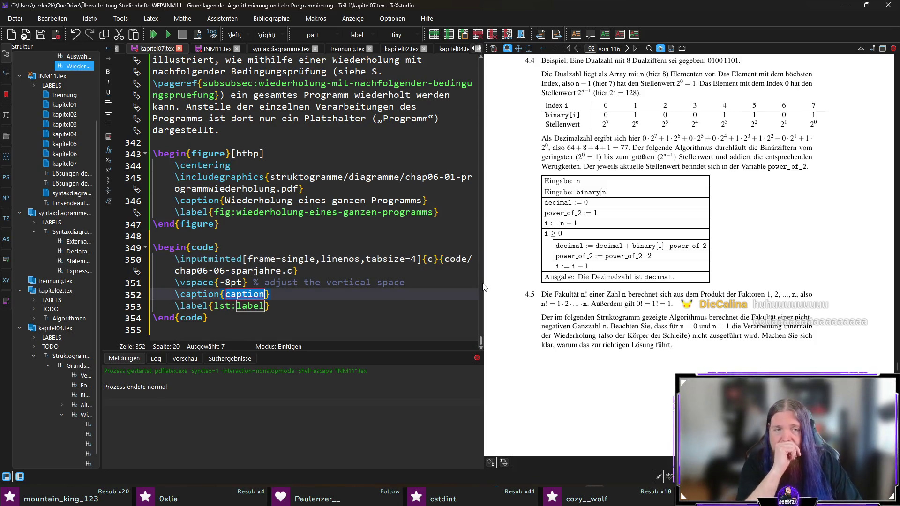
text(Wiederholung des gesamten)
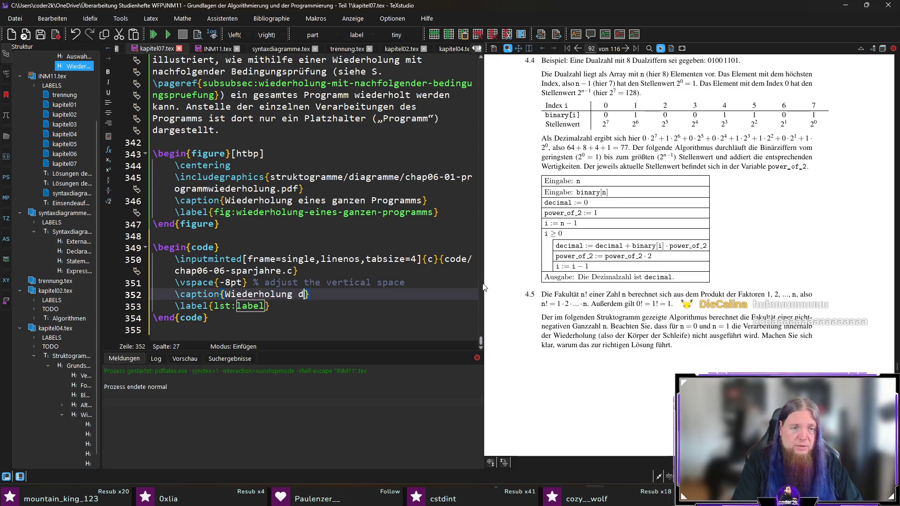
text( Program)
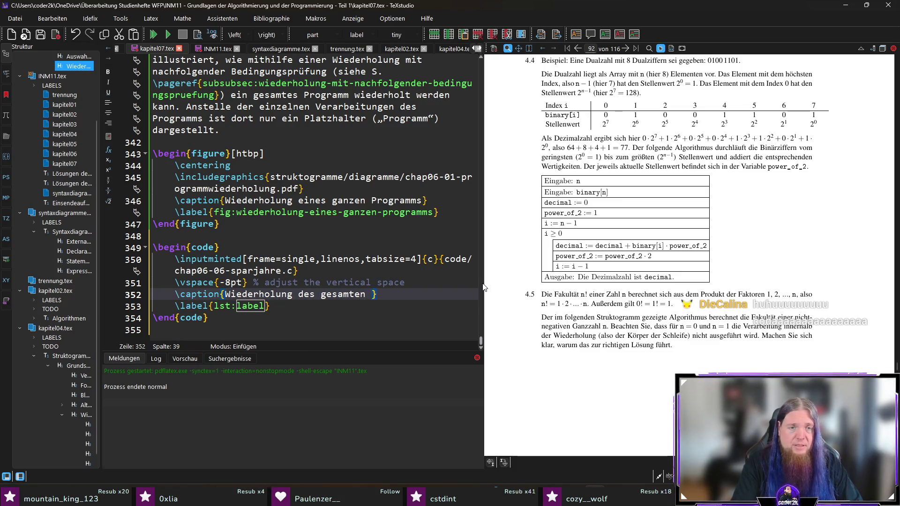
text(ms z)
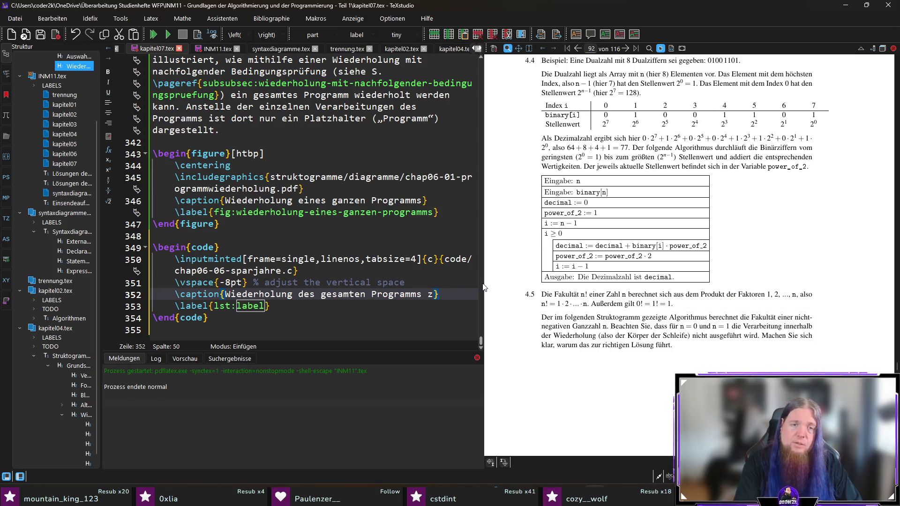
text(	exttt{spar)
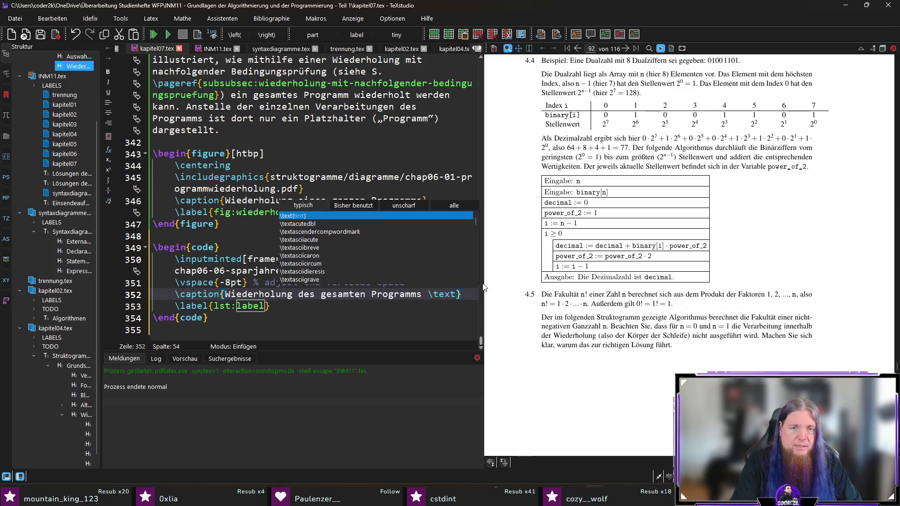
text(jahre.c)
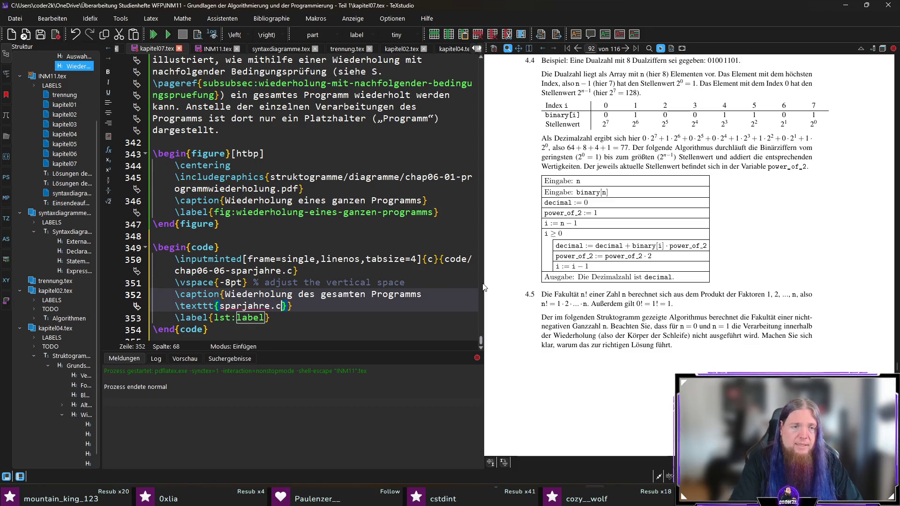
key(ctrl+Right)
text(wieede)
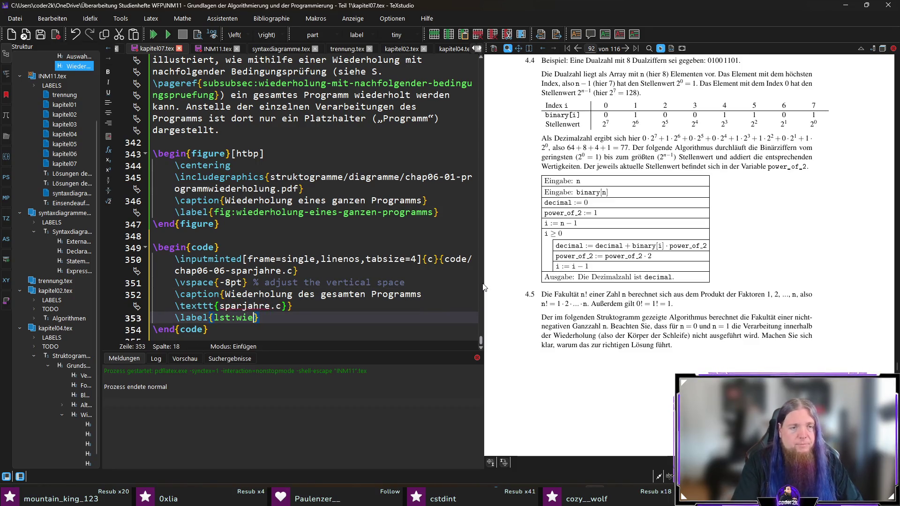
key(BackSpace)
key(BackSpace)
key(BackSpace)
text(derholung-des-ge)
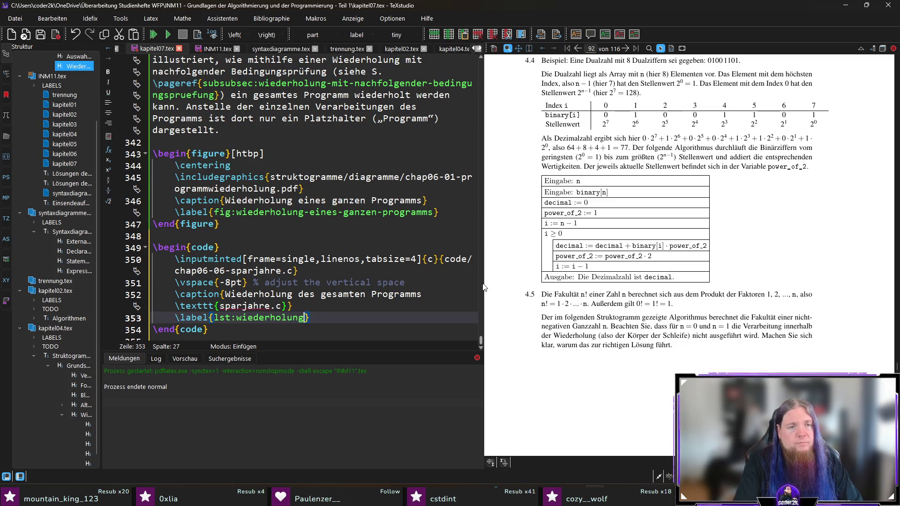
text(samten-prog)
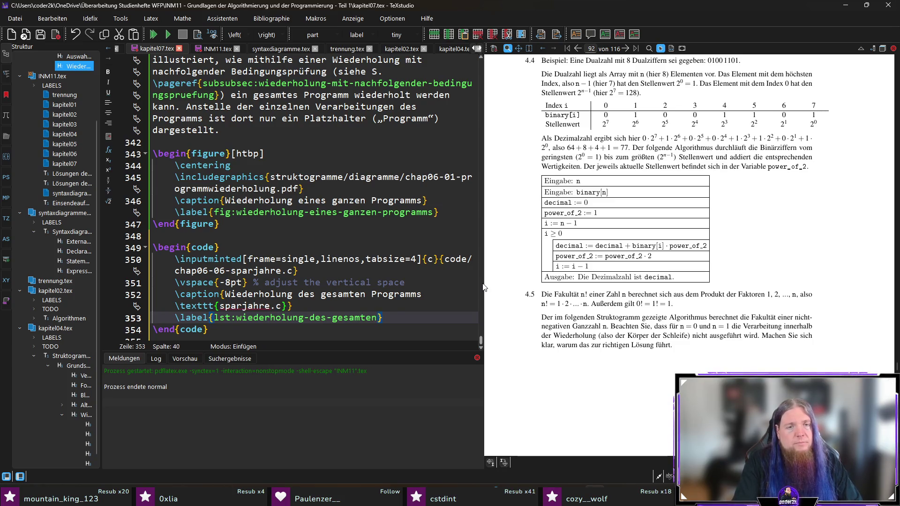
text(ramms-sparjahre)
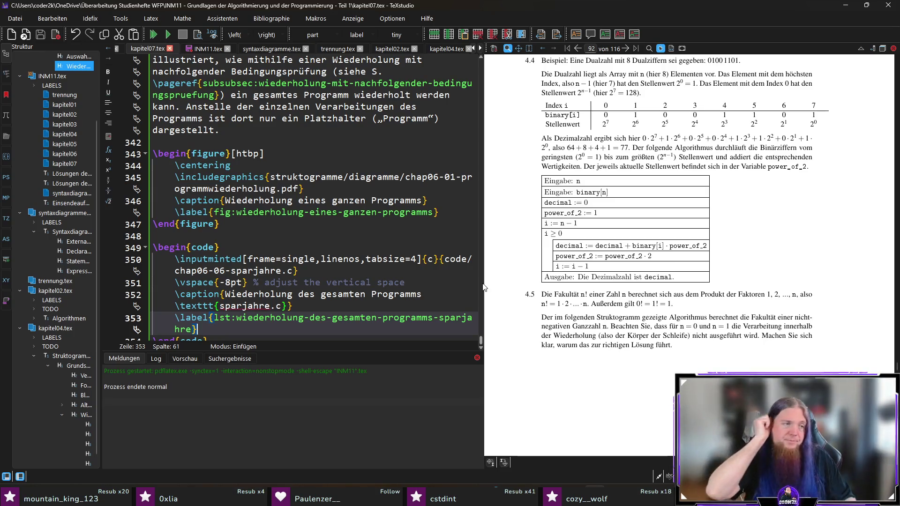
- Save and compile the chapter with F5 to update the PDF preview
scroll(193, 336, down, 1)
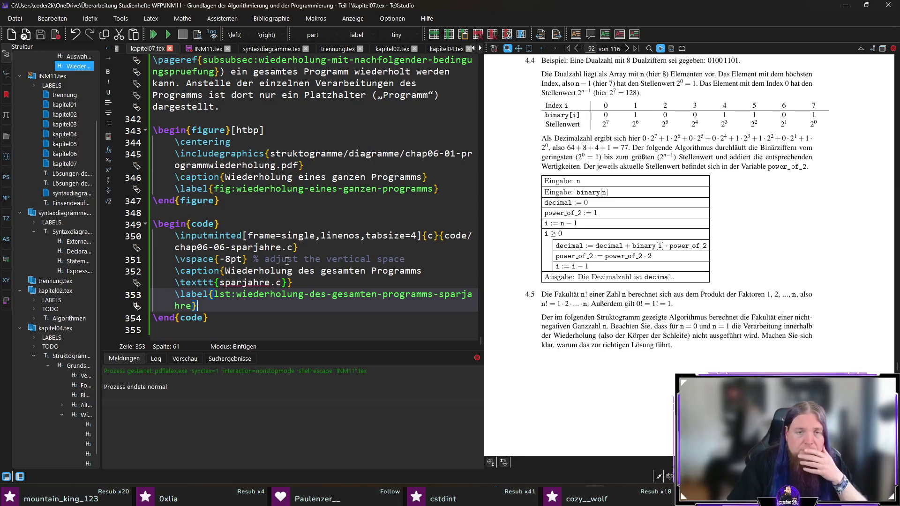
click(212, 329)
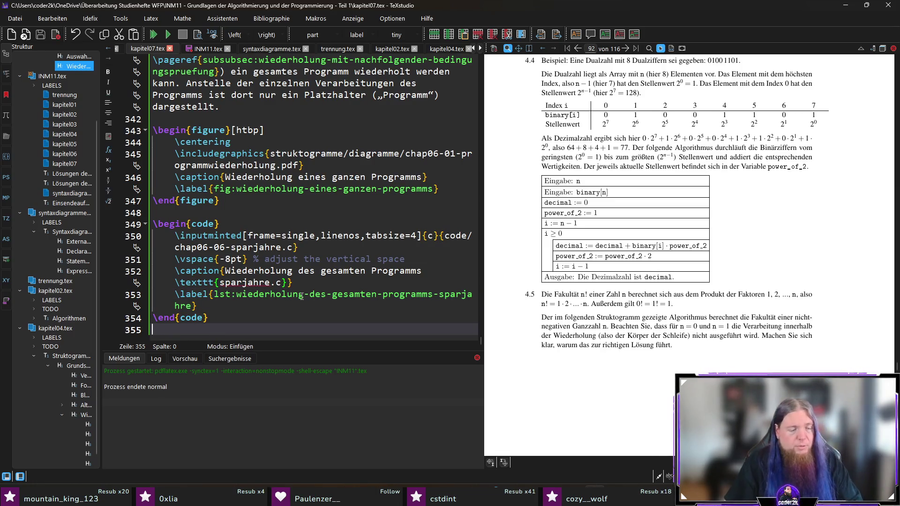
key(F5)
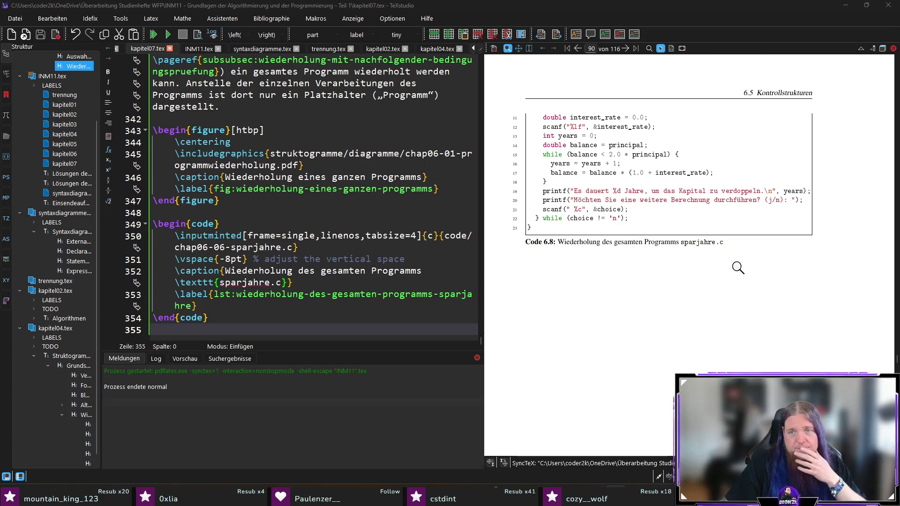
- Scroll the PDF to the Code 6.8 sparjahre.c listing, magnify its end, then return to Abb. 6.6
scroll(750, 256, up, 1)
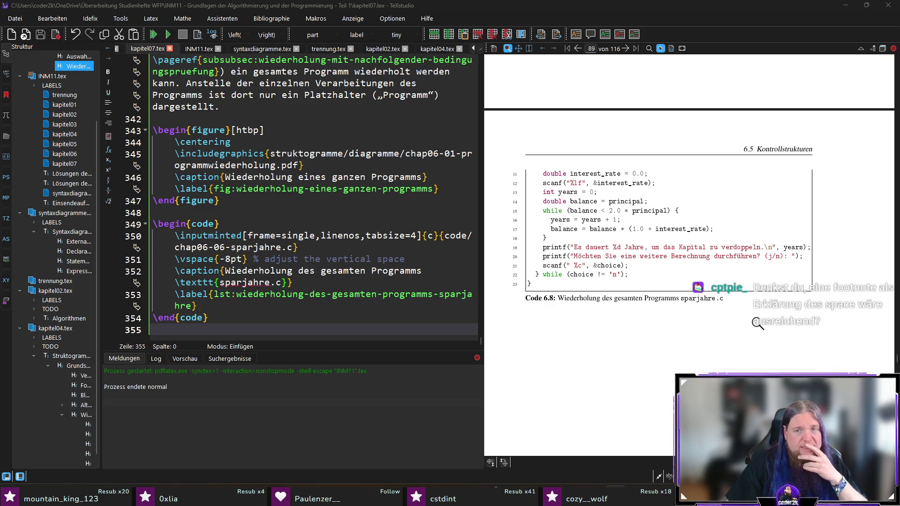
scroll(758, 323, up, 4)
scroll(758, 323, up, 4)
scroll(762, 323, down, 5)
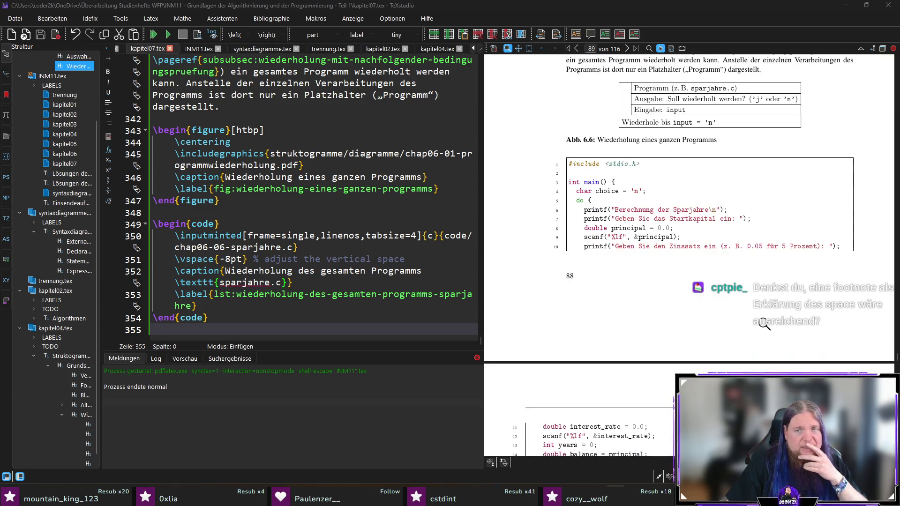
scroll(764, 323, down, 4)
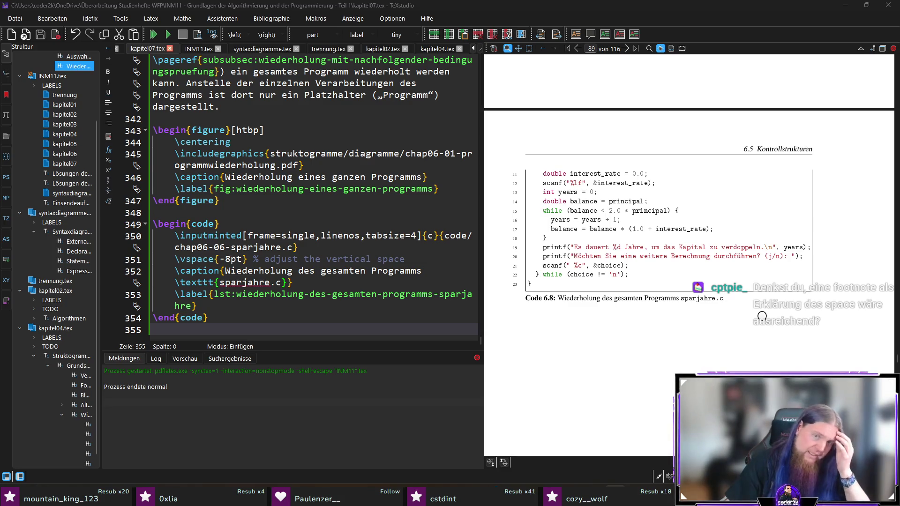
scroll(712, 306, up, 1)
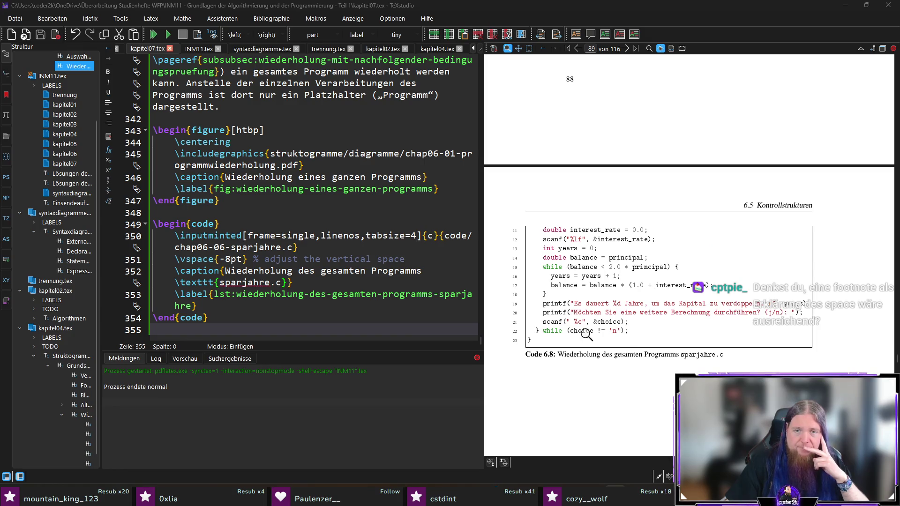
click(571, 321)
right_click(574, 325)
click(568, 327)
mouse_move(568, 328)
mouse_down()
mouse_move(532, 370)
mouse_move(576, 323)
mouse_move(594, 325)
mouse_up()
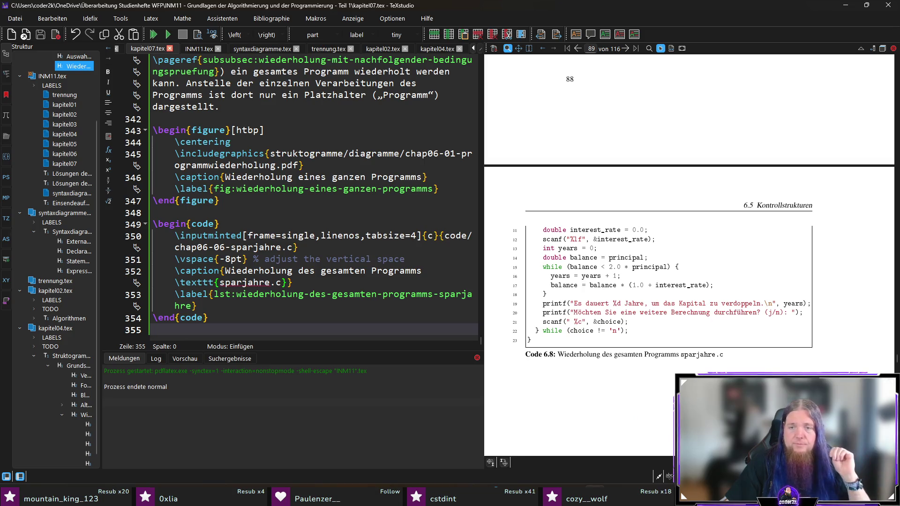
scroll(748, 369, up, 5)
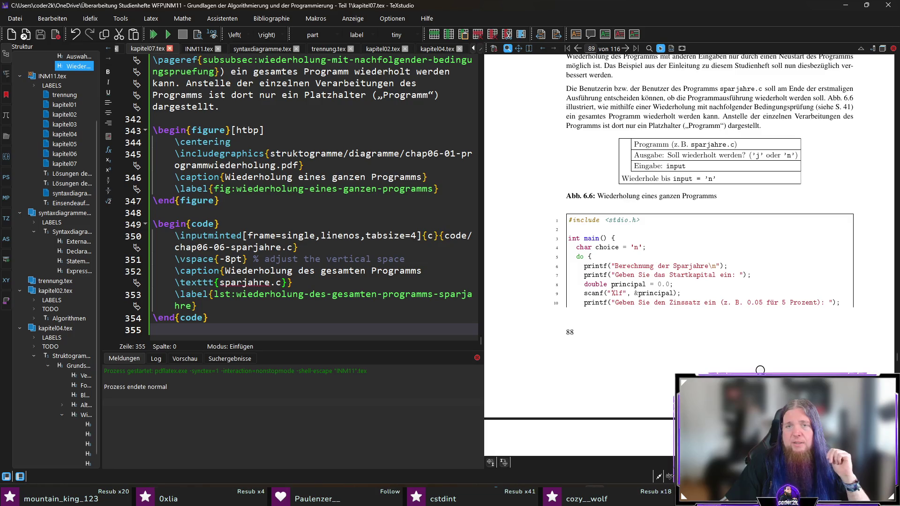
- Write 'In Code \ref{lst:…sparjahre} ist gezeigt, wie … angewendet wurde.' between the figure and listing
click(212, 211)
key(Return)
key(Return)
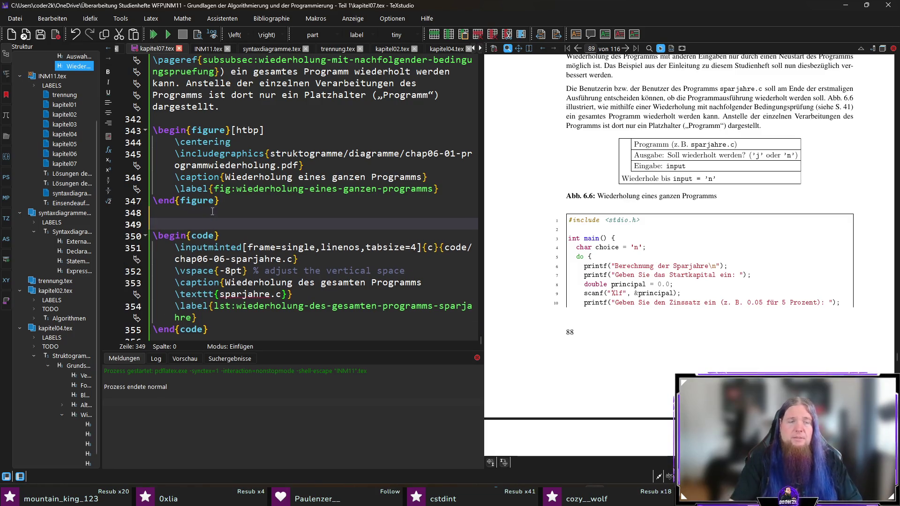
text(InCode \)
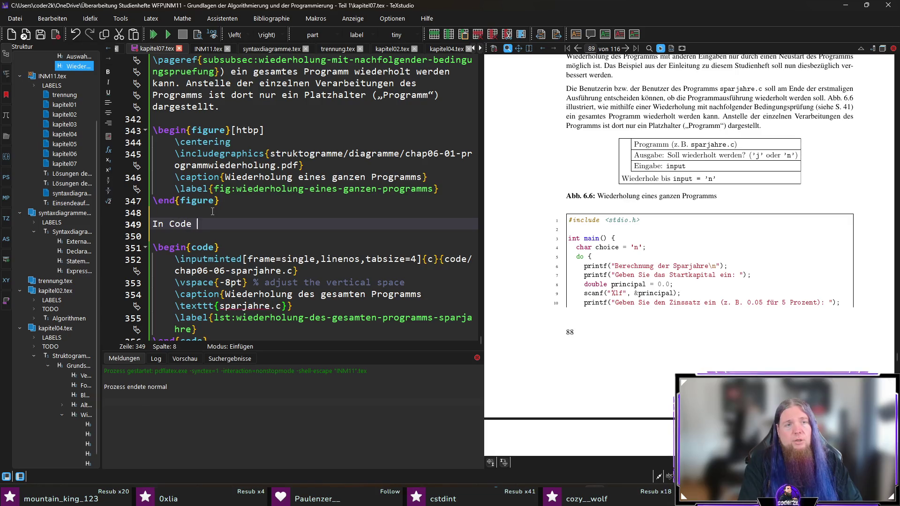
text(ref{lst)
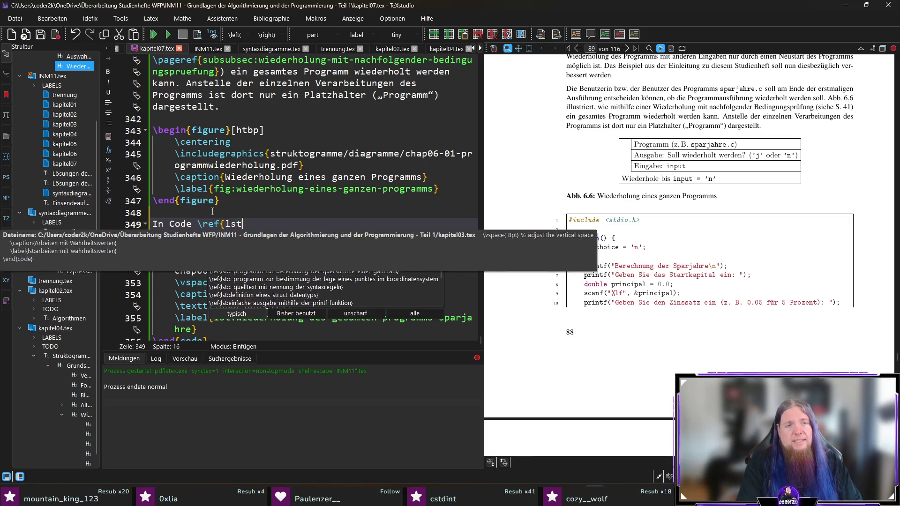
text(:wied)
key(Return)
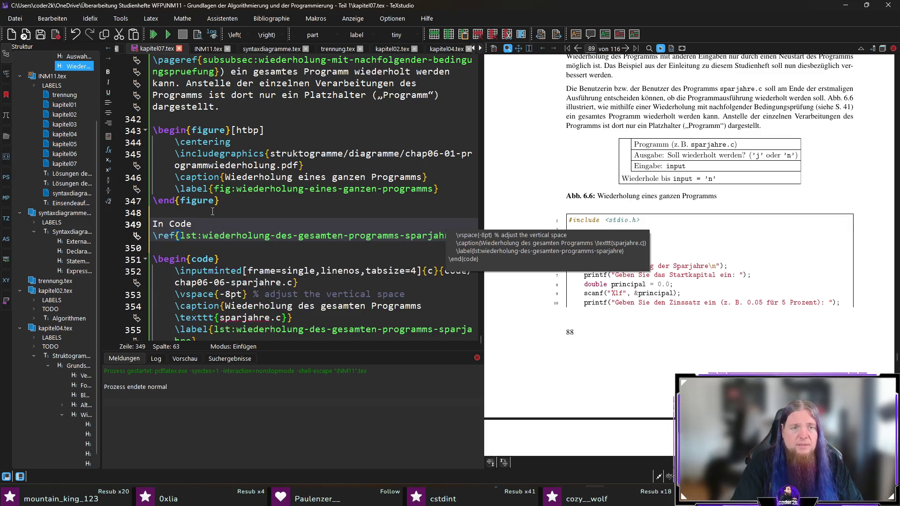
text(ist gezeigt, wie )
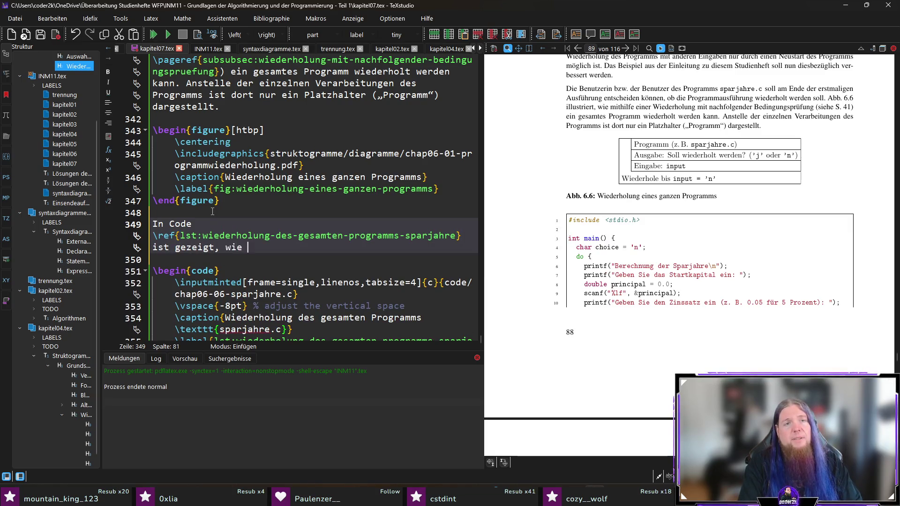
text(eine s)
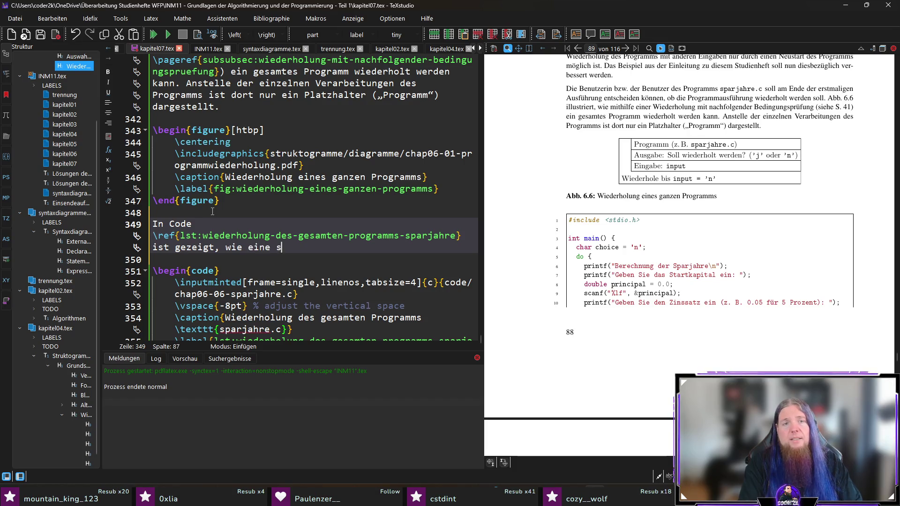
text(olche Programmwiederholung )
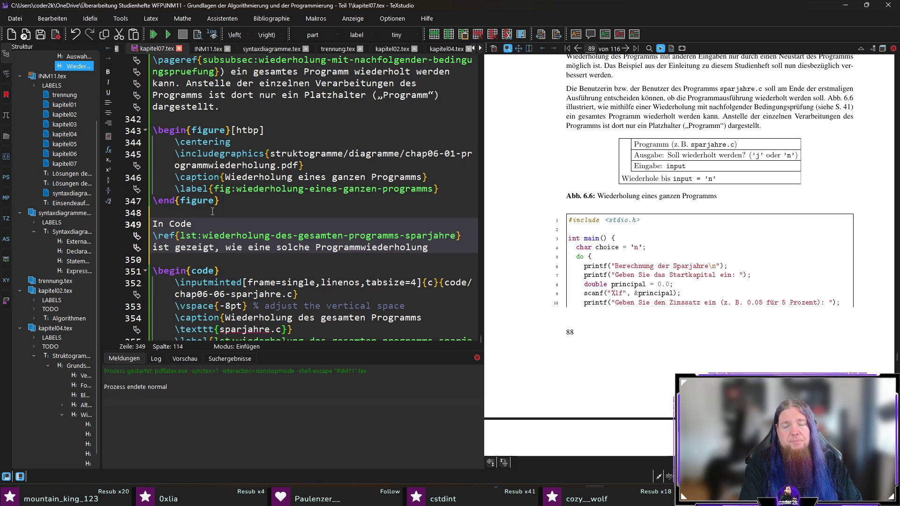
text(auf das )
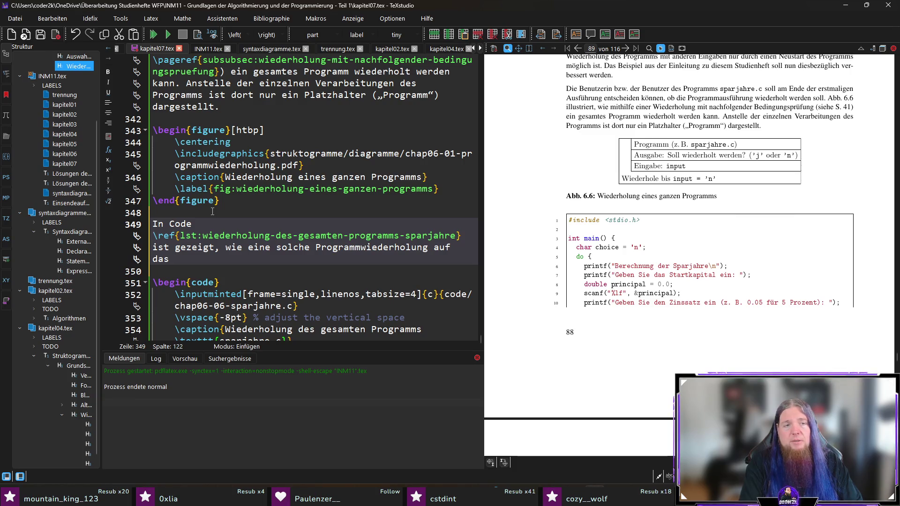
text(Sparj)
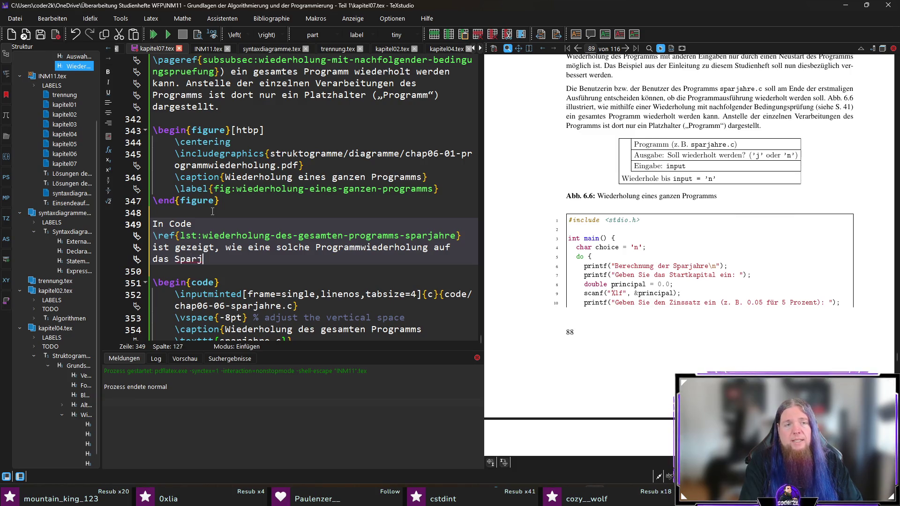
text(ahre„)
key(End)
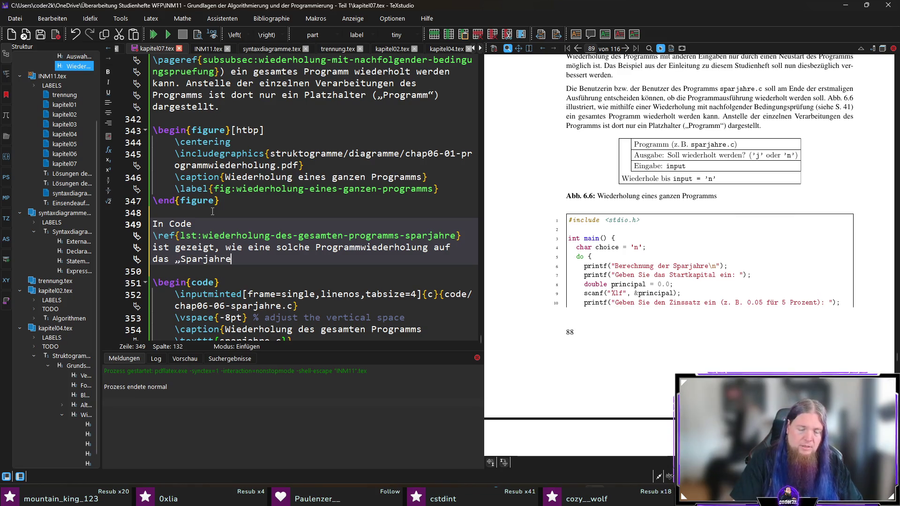
text(Prog)
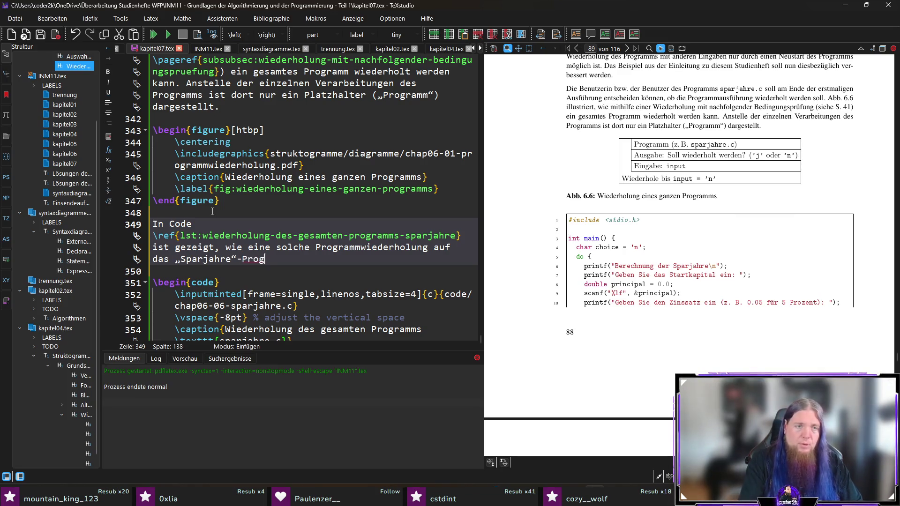
text(ramm angewendet wurde.)
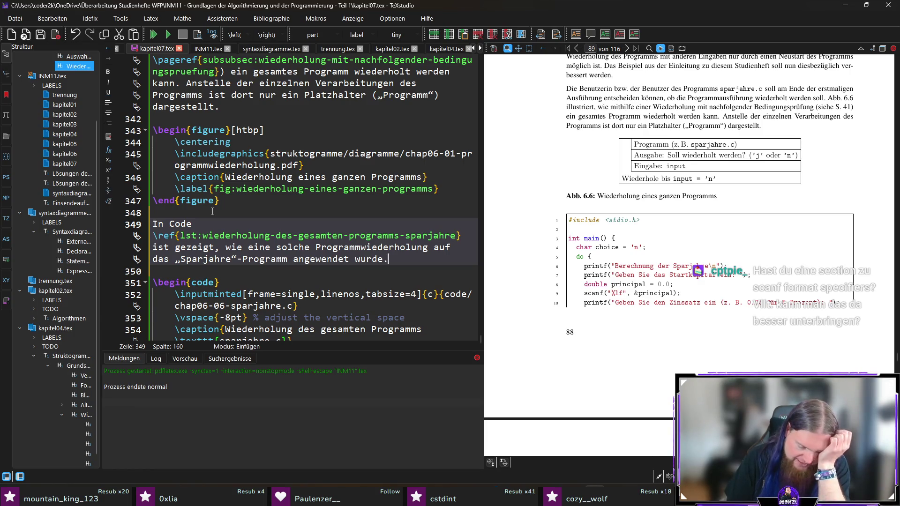
scroll(195, 307, down, 2)
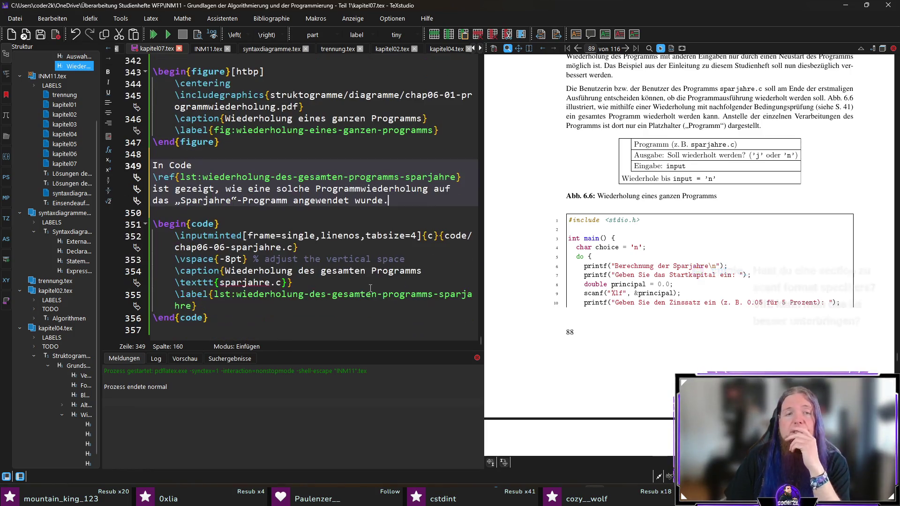
- Add a merksatz block at the end of the document with an italic 'Hinweis:' label
key(ctrl+End)
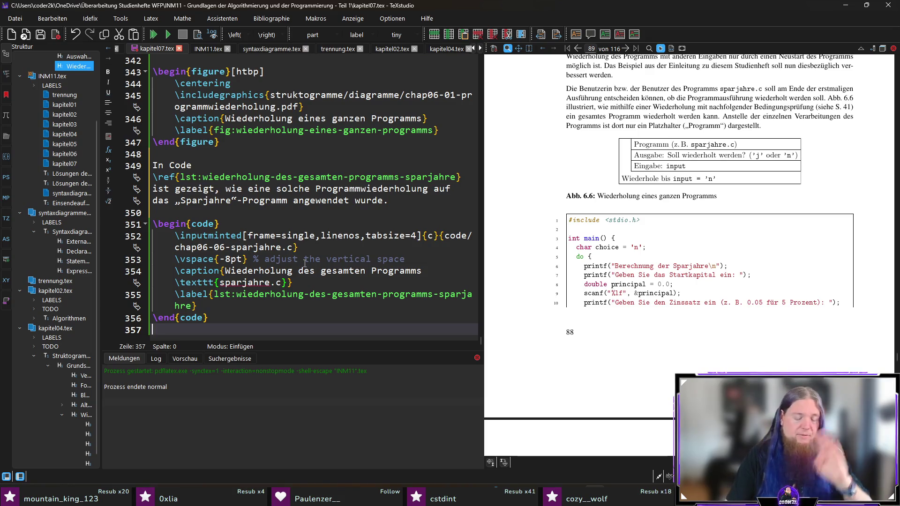
key(Return)
text(\)
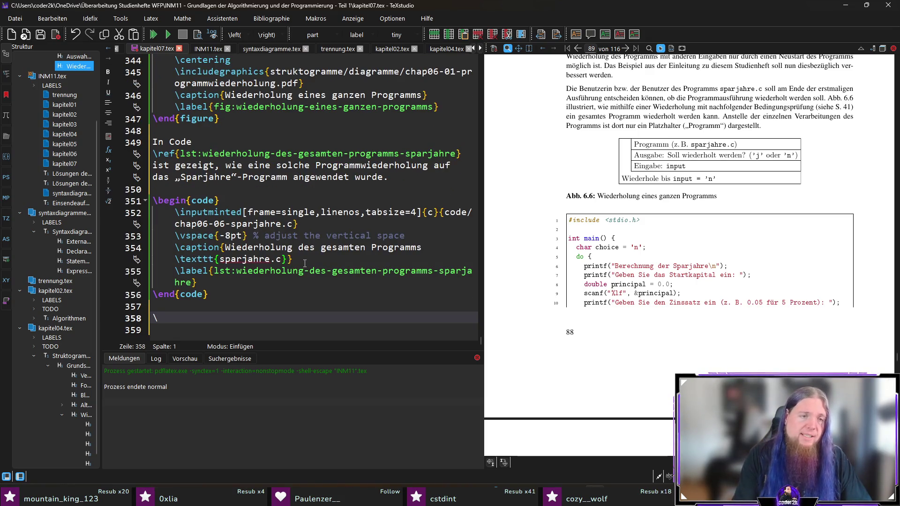
text(begin{merk)
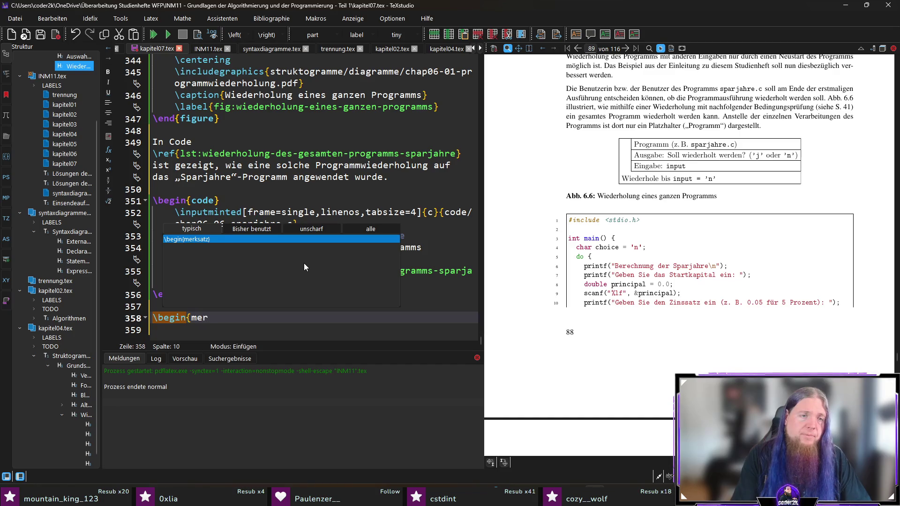
key(Return)
scroll(281, 267, down, 1)
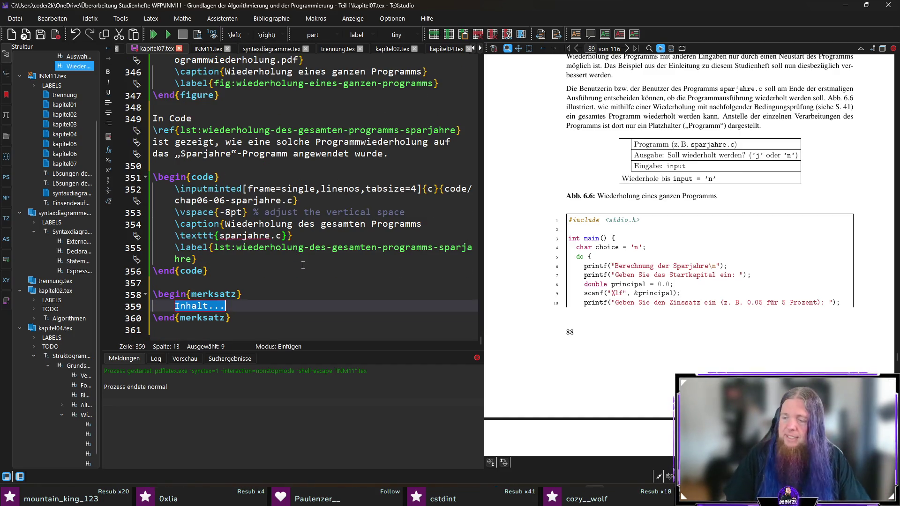
key(ctrl+i)
text(\textit{Hinweis:})
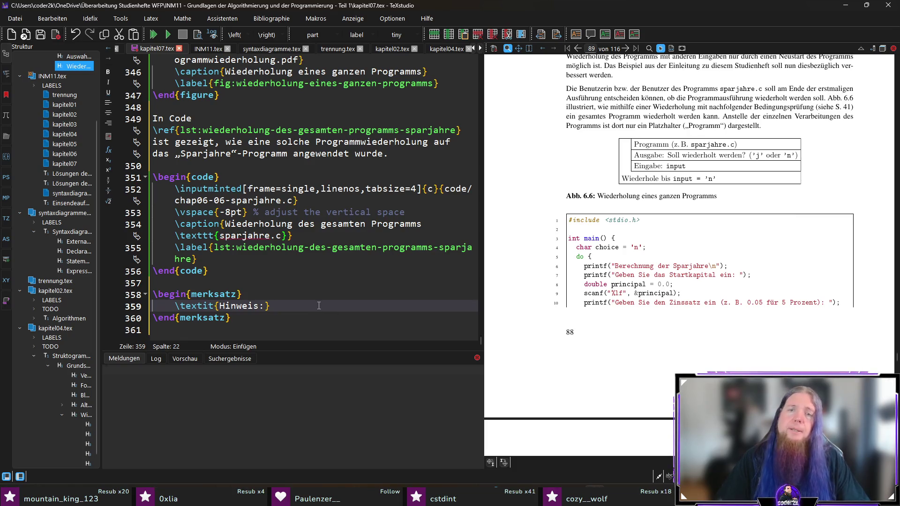
- Type 'Beachten Sie, dass im letzten scanf()-Aufruf ein zusätzliches Leerzeichen' with scanf() as inline code
text( Beachten Sie, dass)
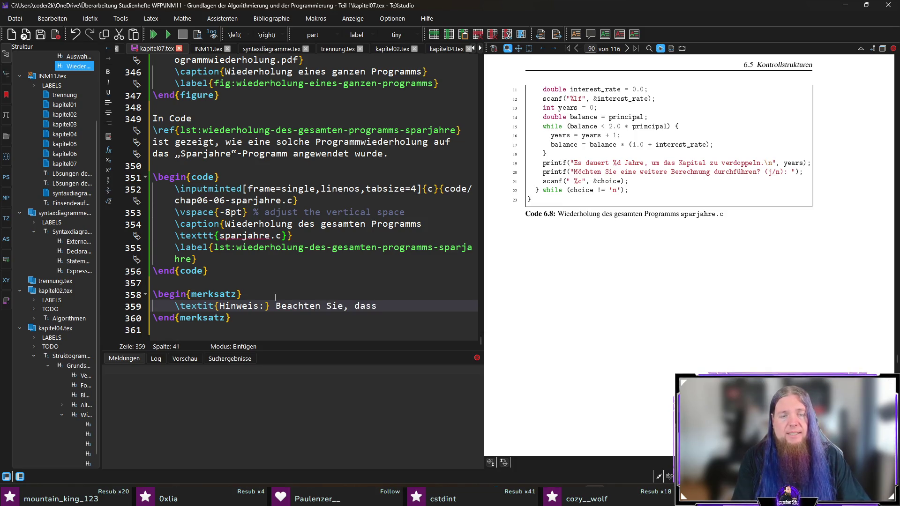
text(im)
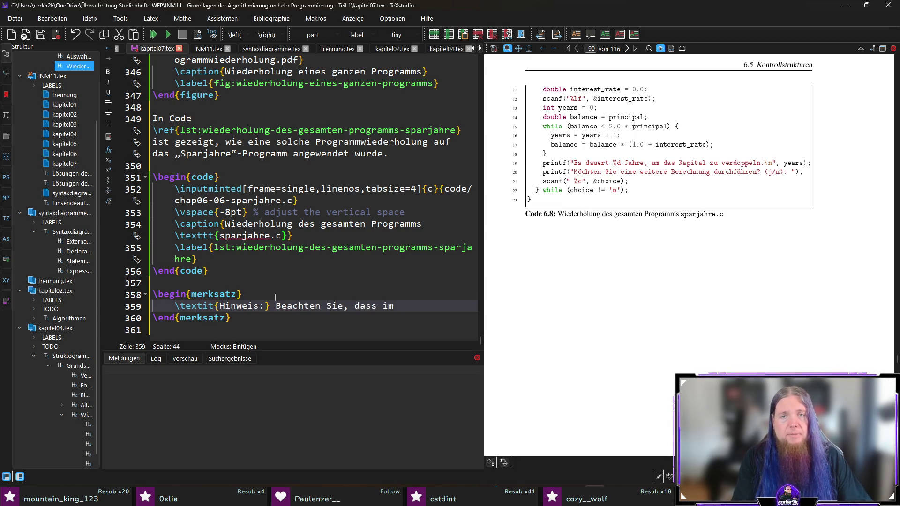
text( letzten \code)
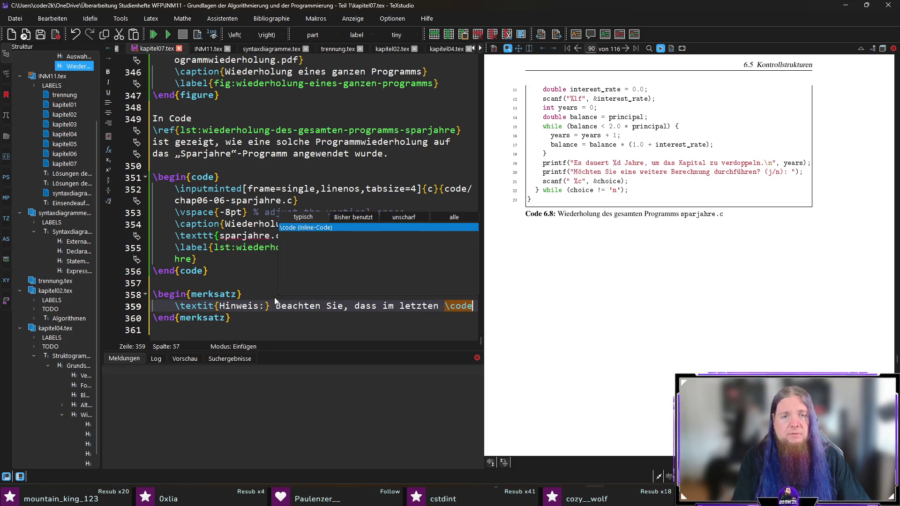
key(Return)
text(scanf()|-A)
key(BackSpace)
key(BackSpace)
text(fruf)
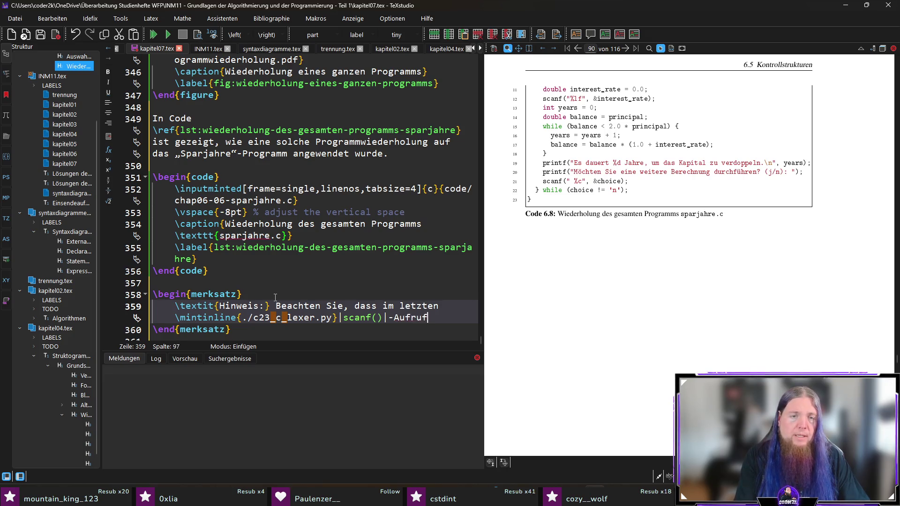
text( ein zus)
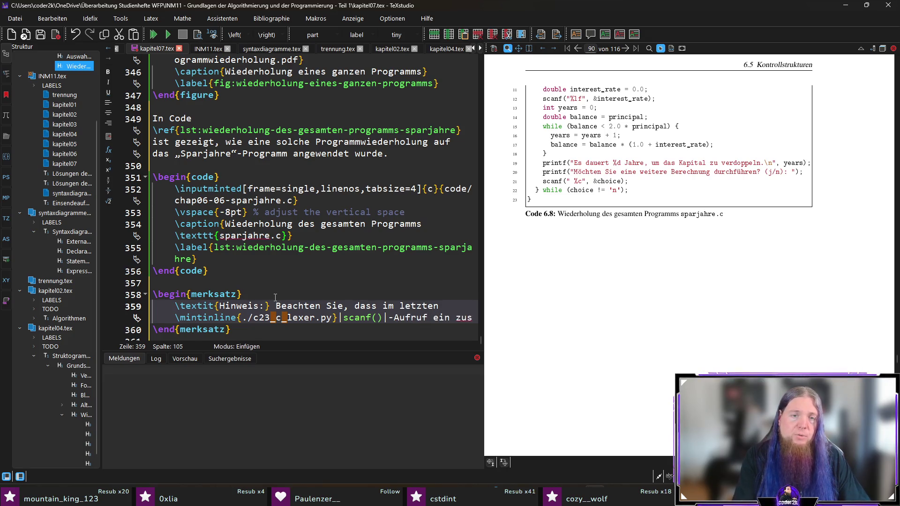
text(ätzliches Leerzeichen)
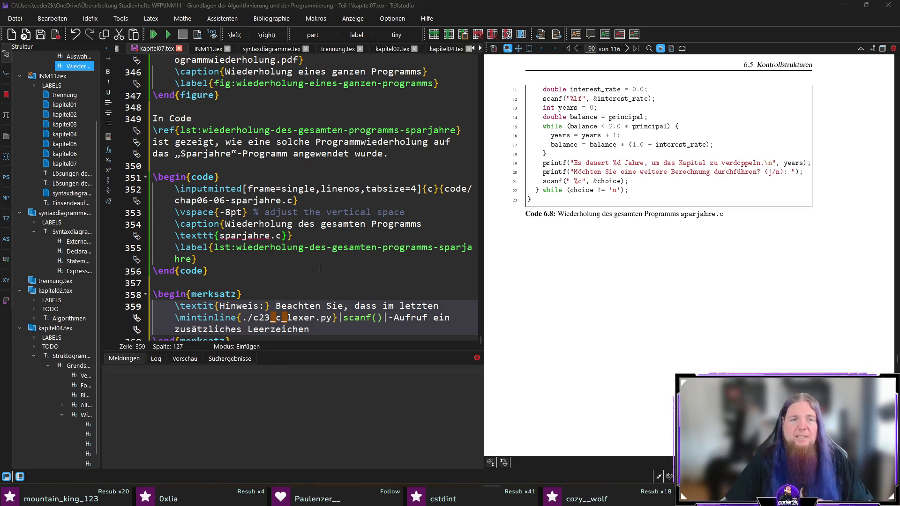
- Continue with 'vor dem Formatspezifizierer steht. Dort steht also' and inline code " %c" in German quotes
scroll(319, 269, down, 1)
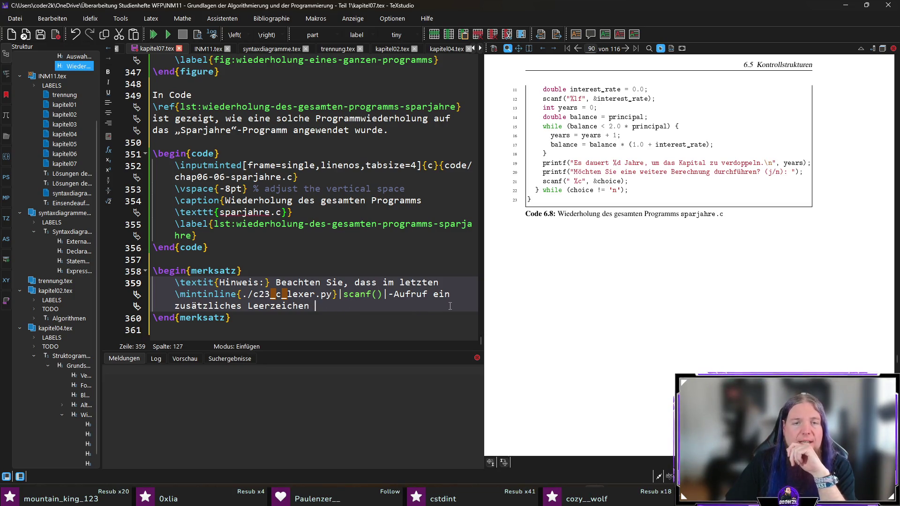
text(v)
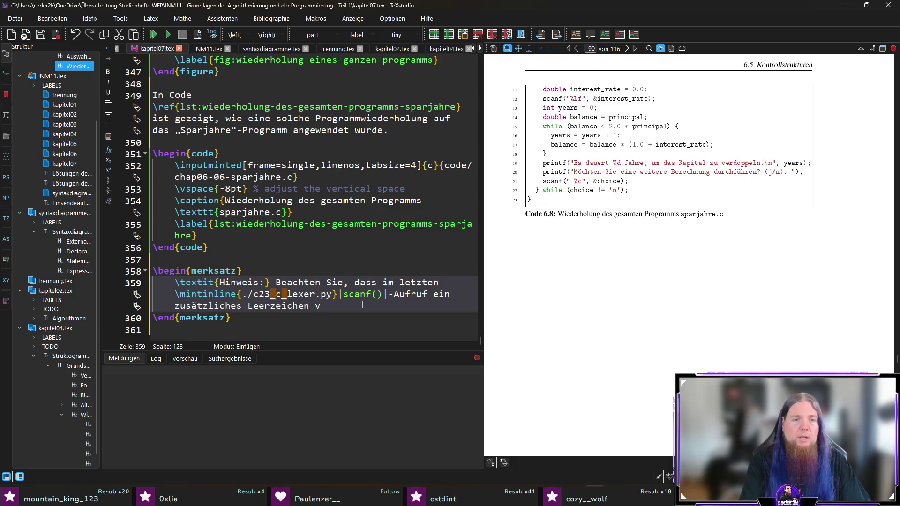
text(or dem Formatspezifizierer )
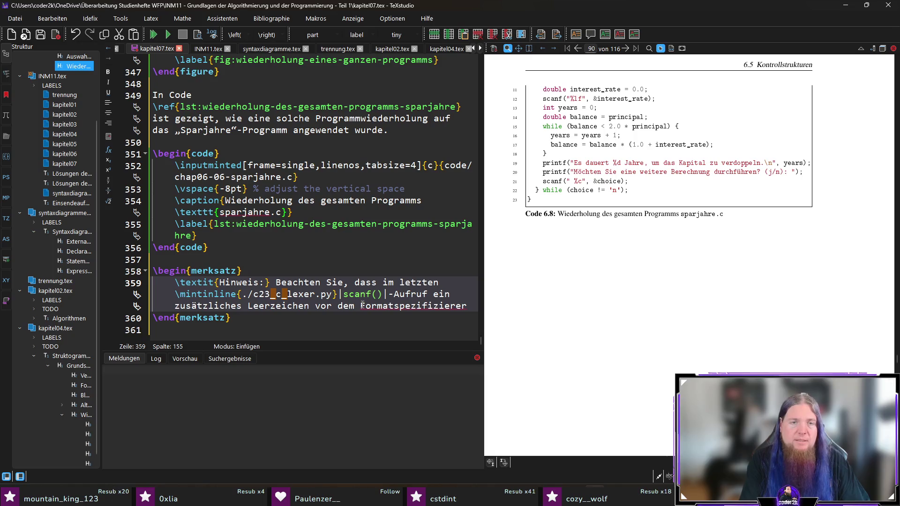
text(steht)
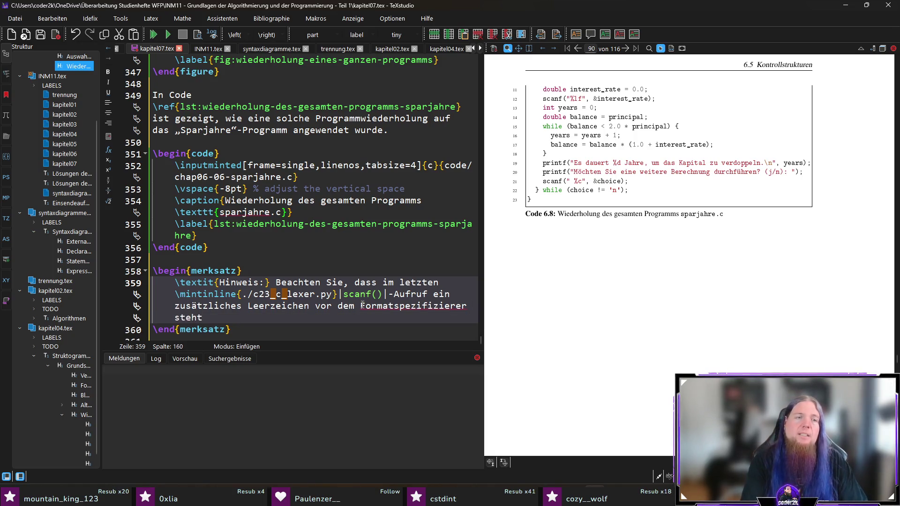
text(. Es)
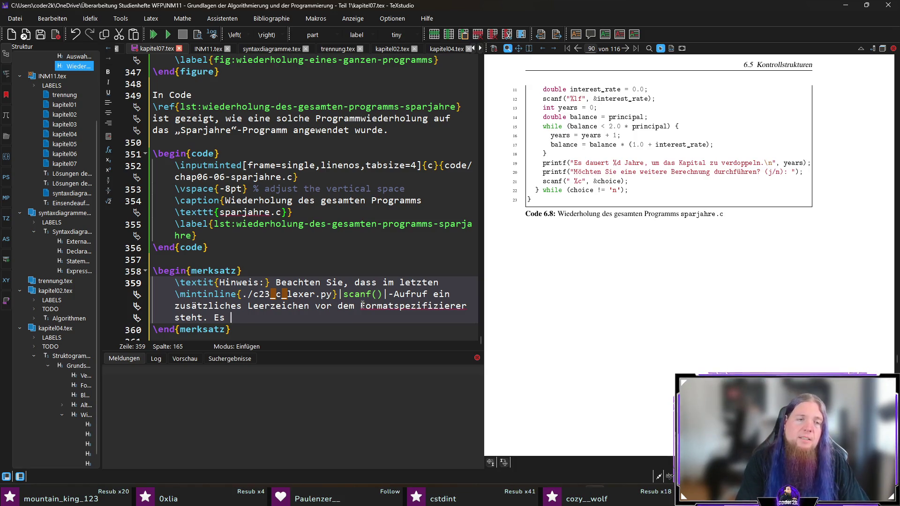
key(BackSpace)
key(BackSpace)
text(Dort steht als)
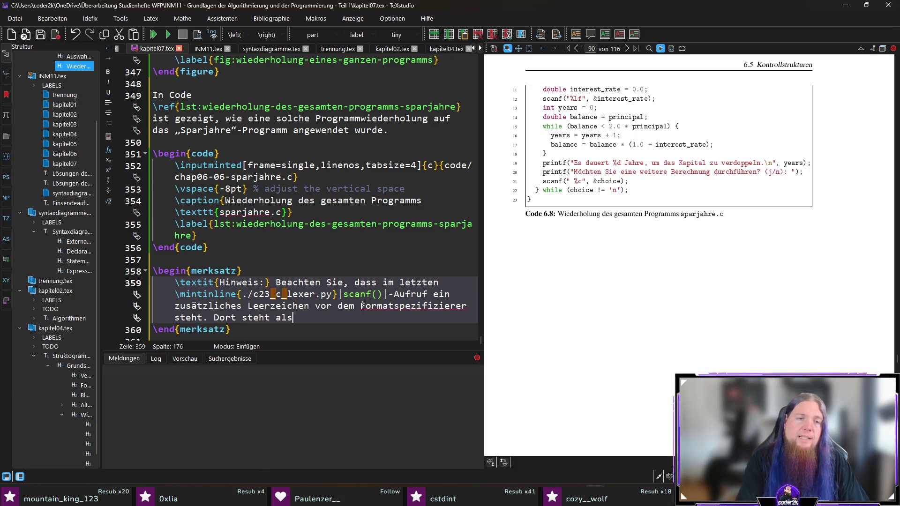
text(o „\)
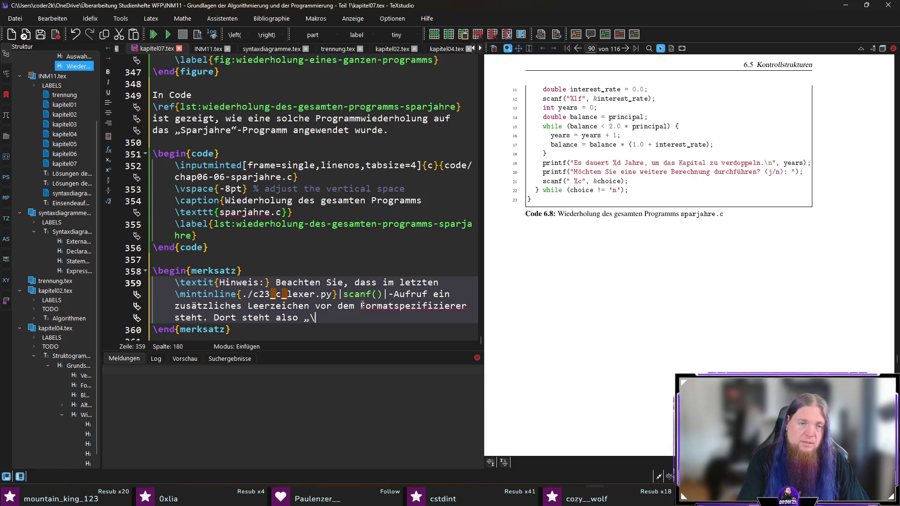
text(mint)
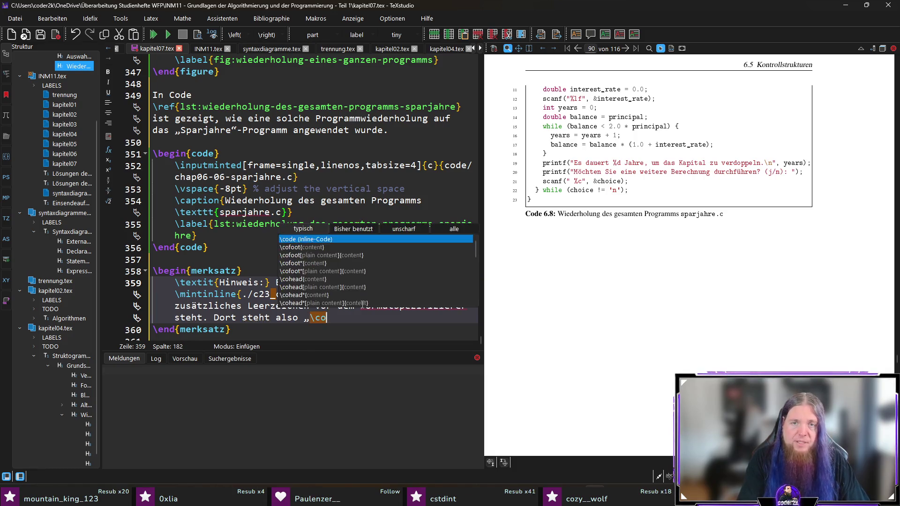
key(Return)
text(" %c)
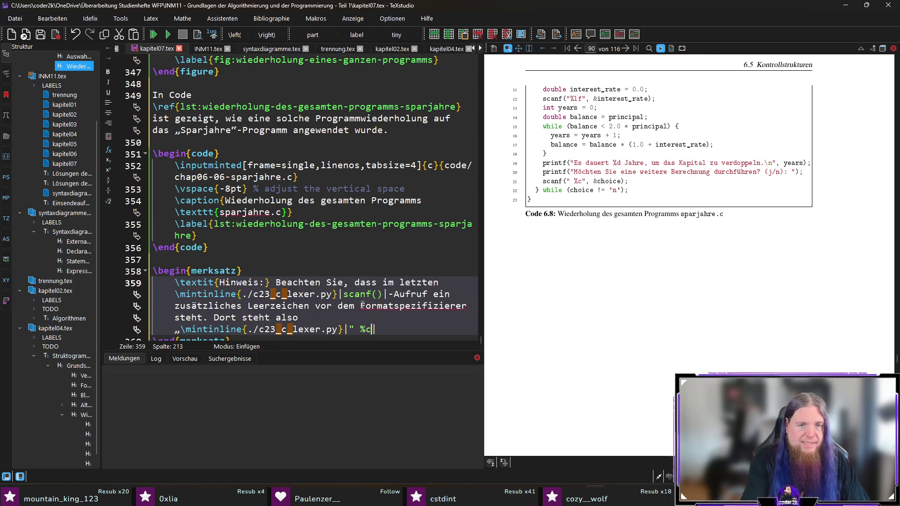
text(")
text("|“)
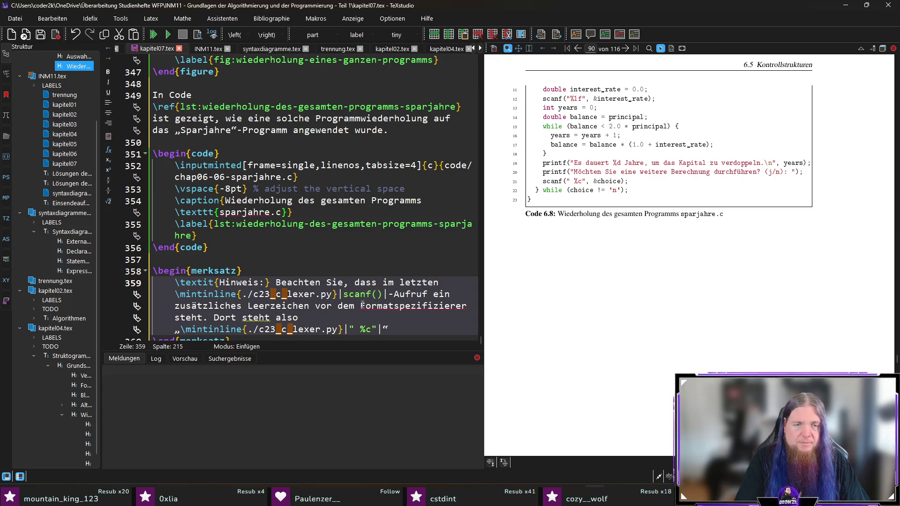
key(Right)
- Finish the sentence with 'statt' and the inline code "%c" in German quotation marks
text(statt)
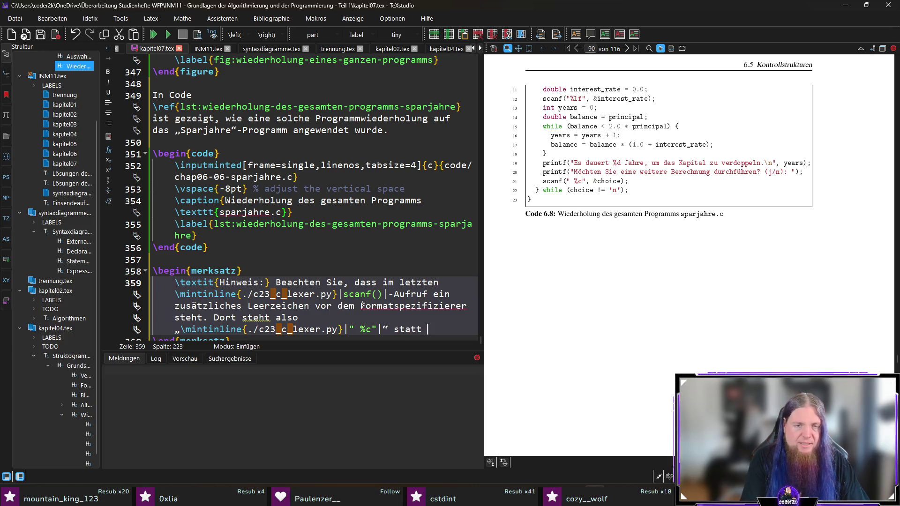
key(ctrl+v)
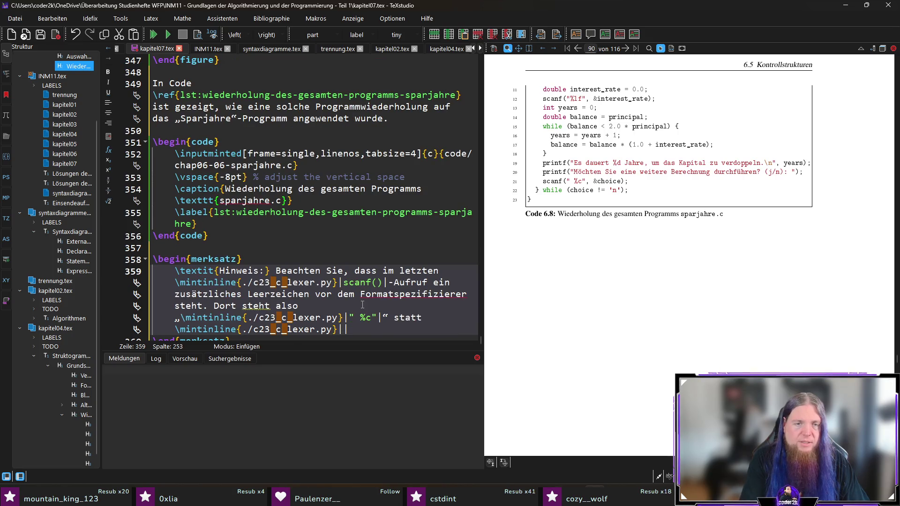
key(End)
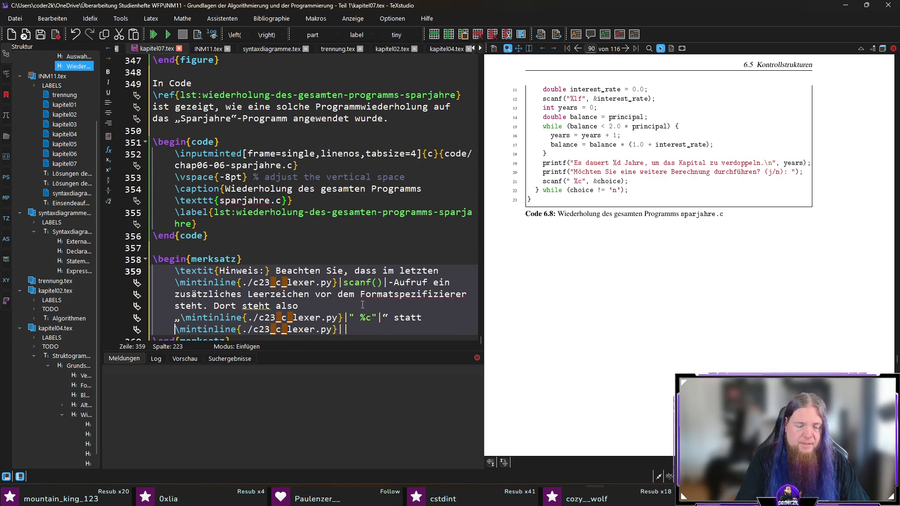
text(„)
key(End)
text("%)
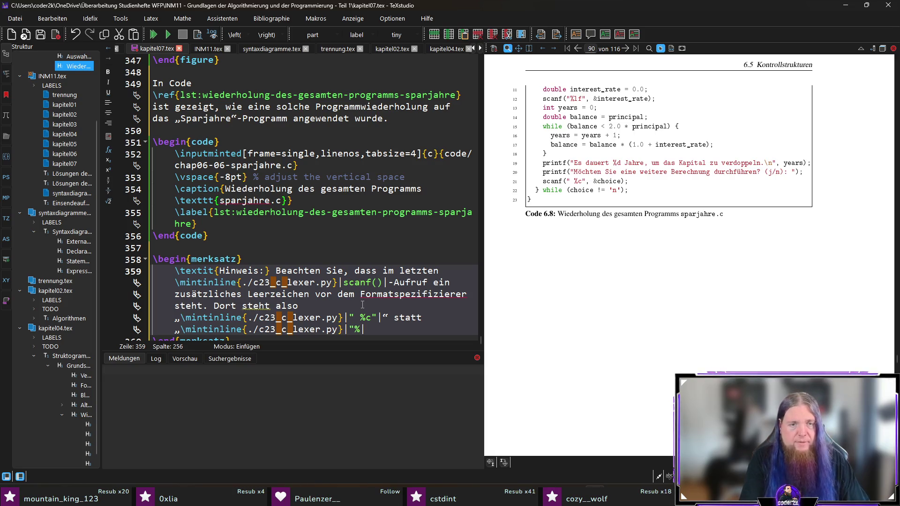
text(c)
text("|)
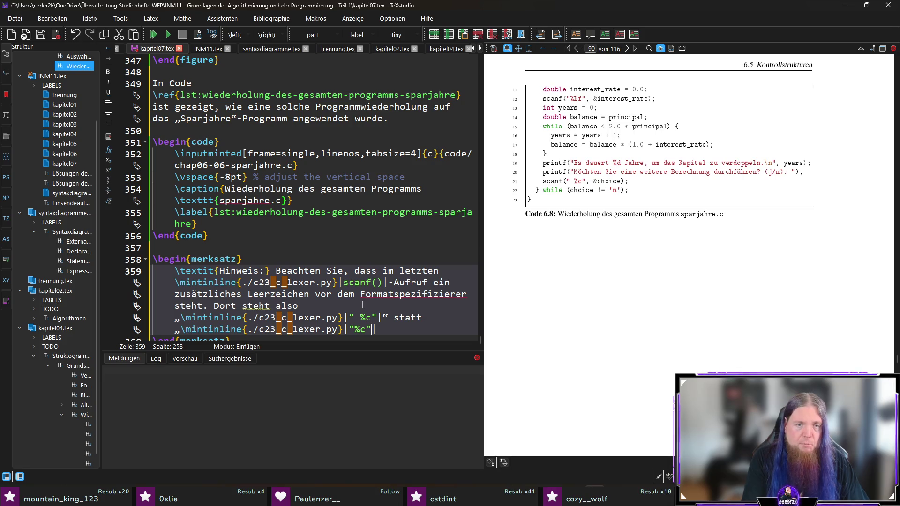
text(“)
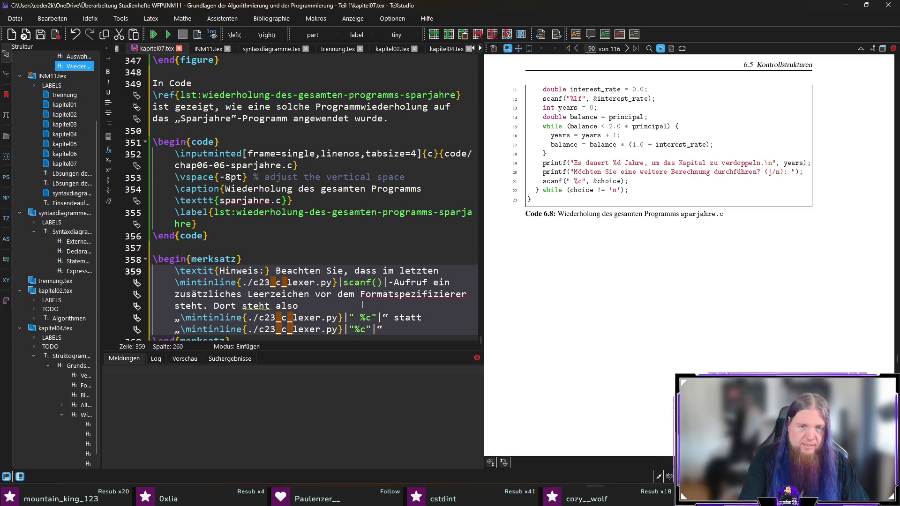
text(.)
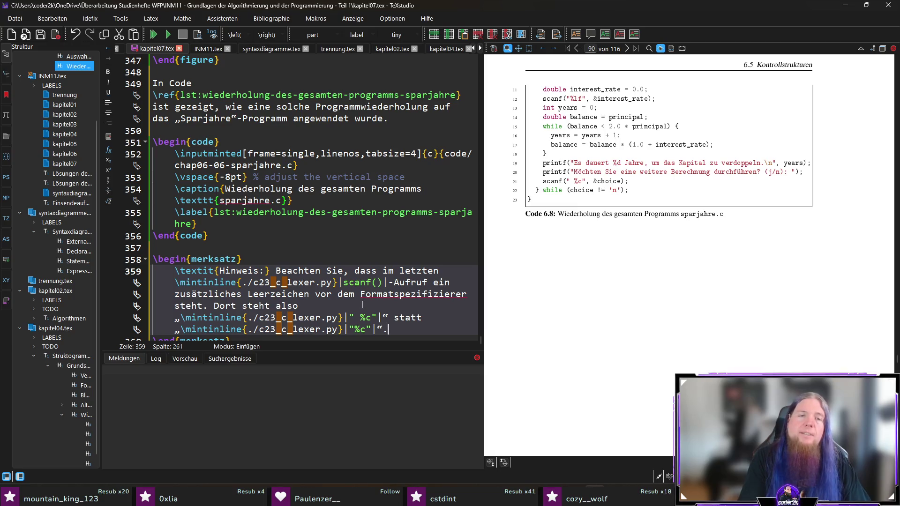
scroll(388, 281, down, 1)
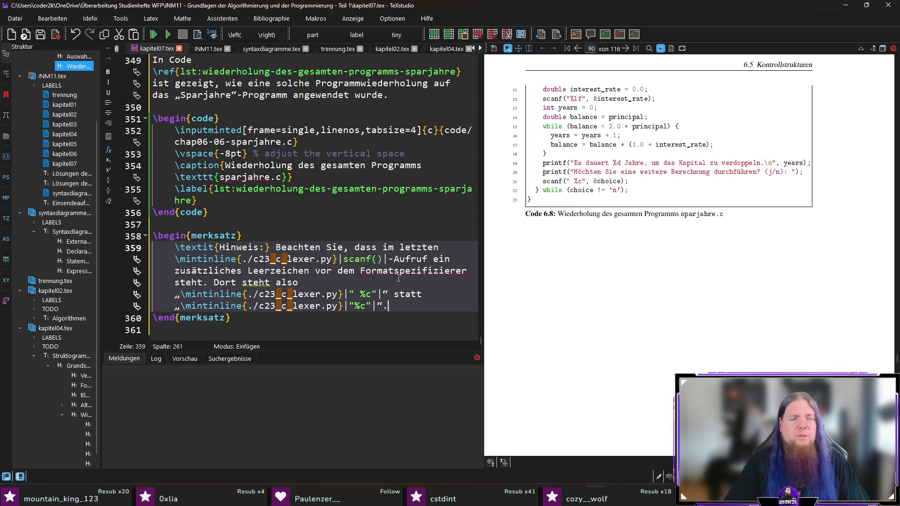
- Save and add that the space makes whitespace at the start of the input be ignored
key(ctrl+s)
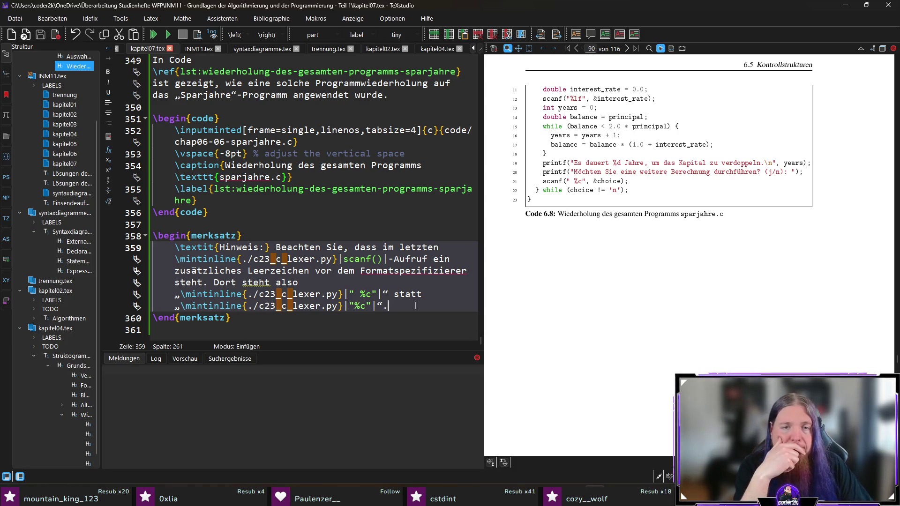
text( Das )
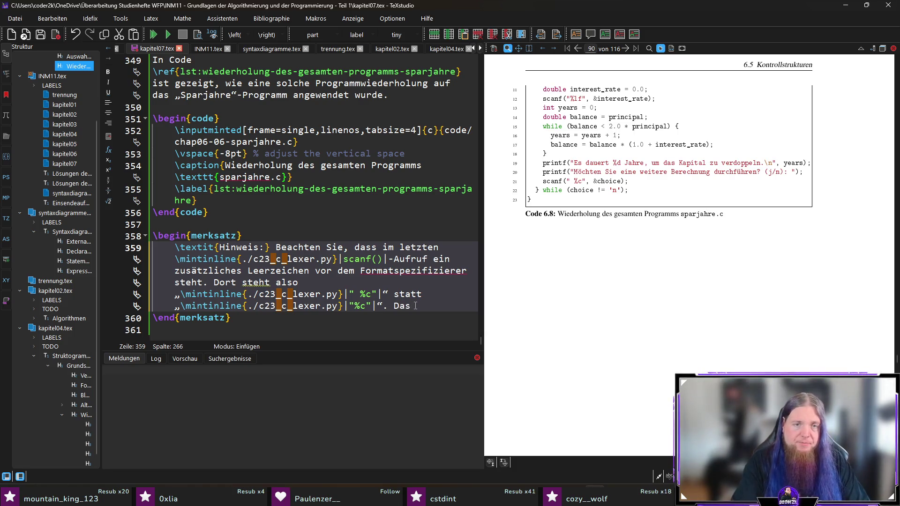
text(Leerzeichen sor)
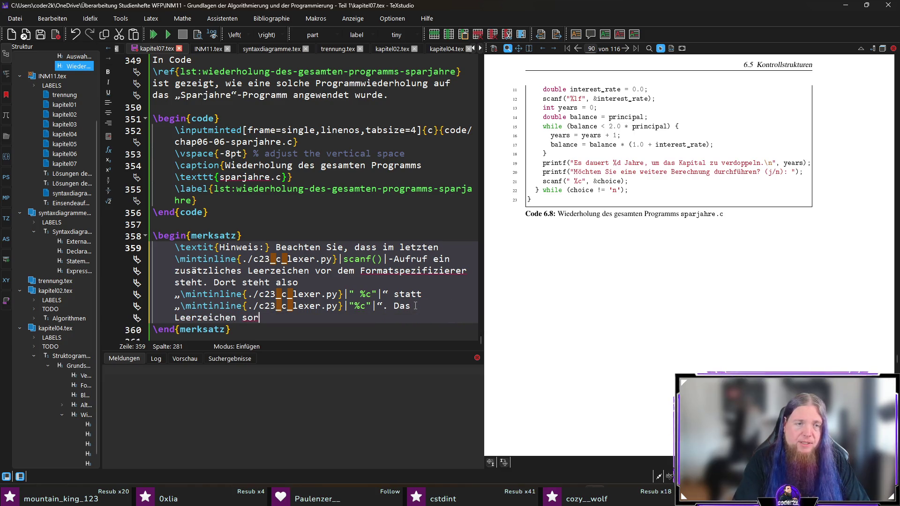
text(gt dafür, dass )
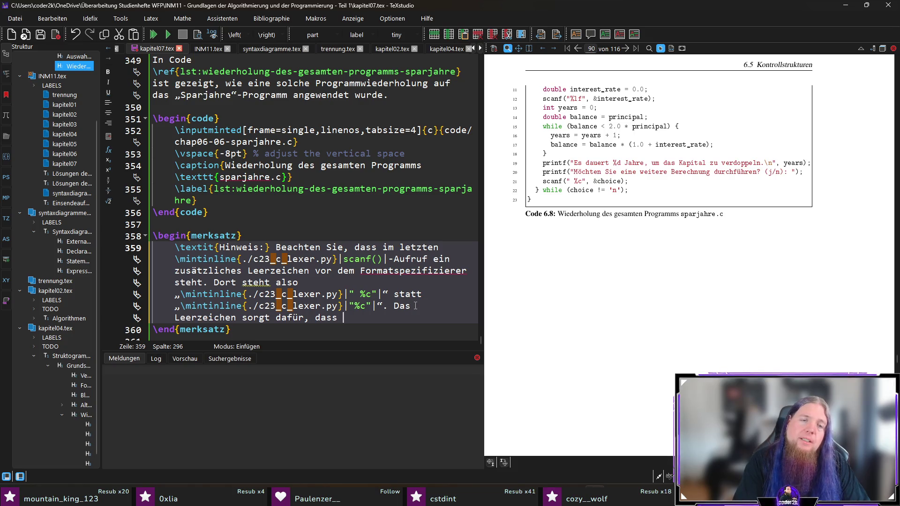
text(Whitespace-Zeichen am Beginn der )
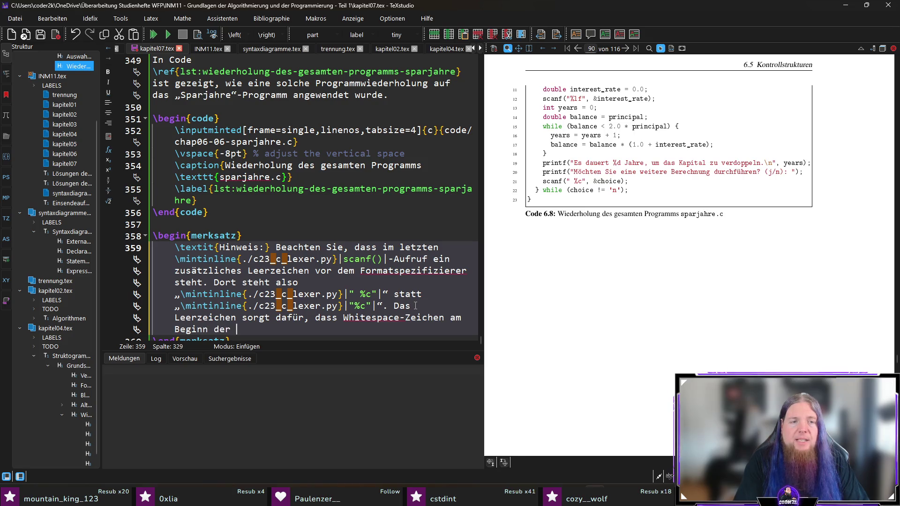
text(Eing)
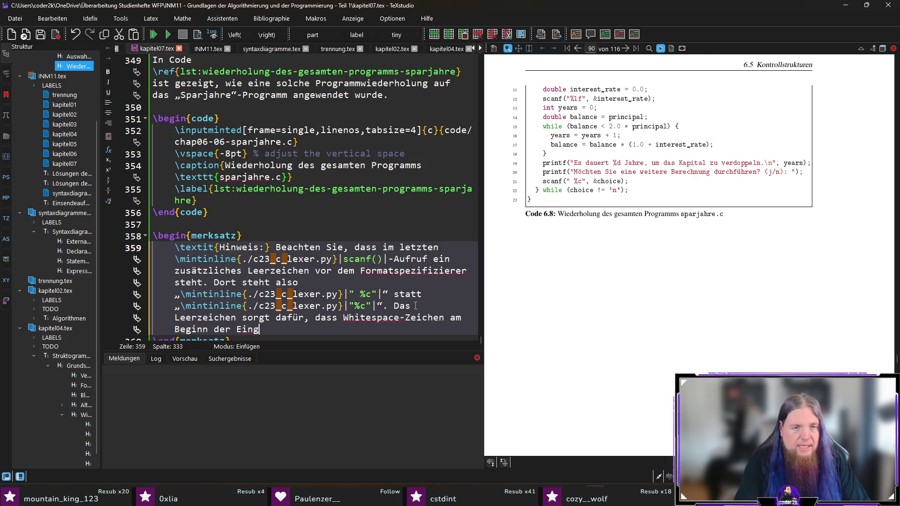
text(abe ignoriert we)
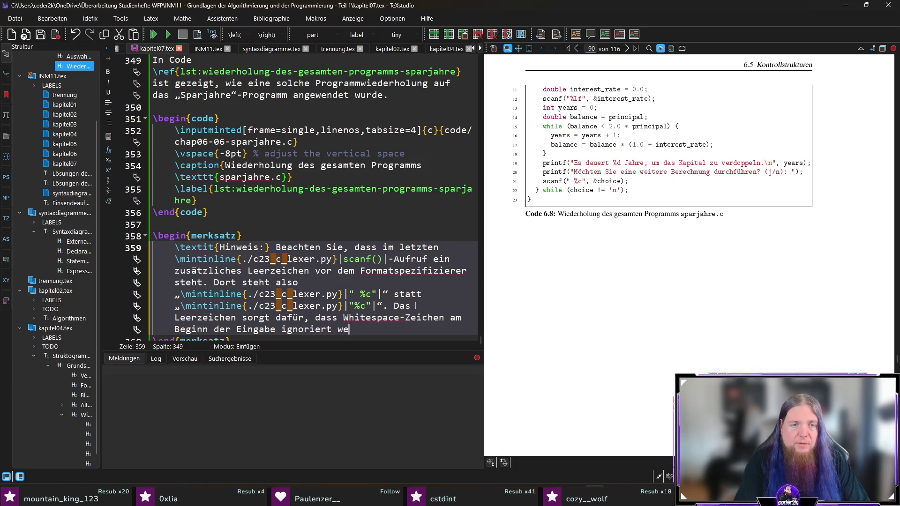
text(rden. Das ist )
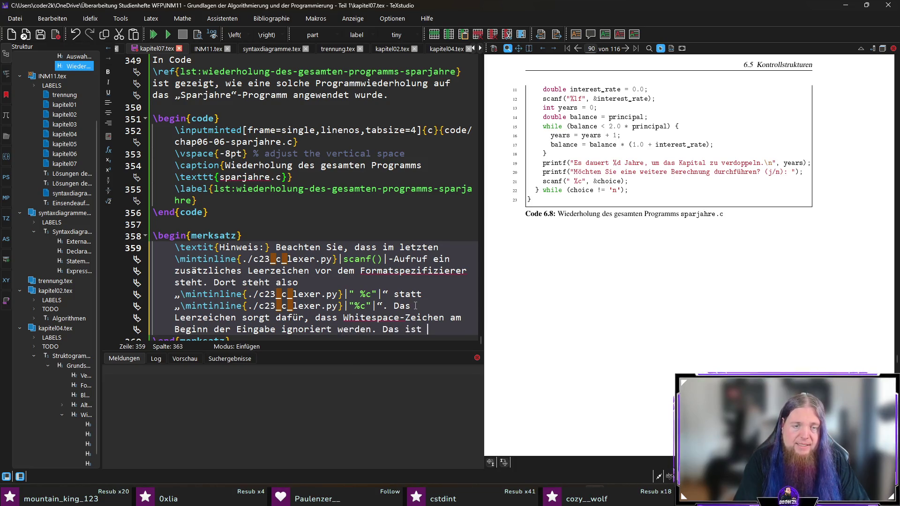
text(hier notwendig,)
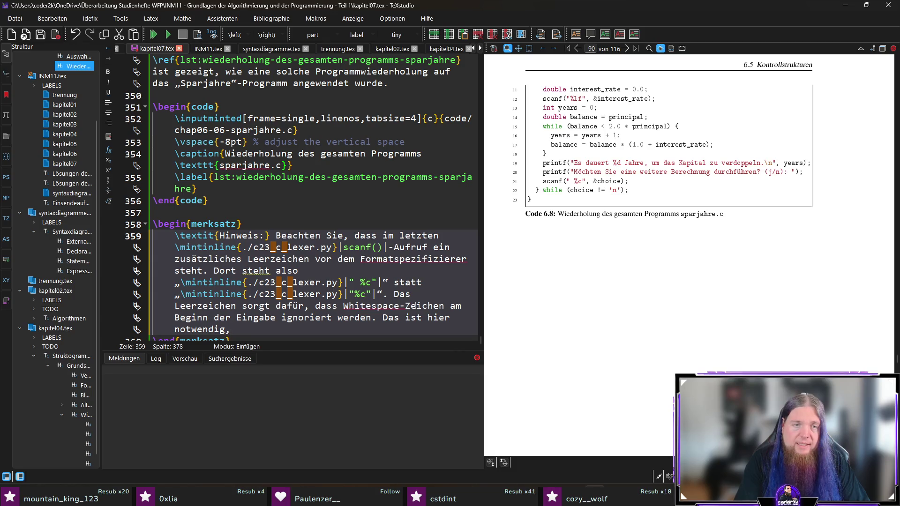
text( denn:)
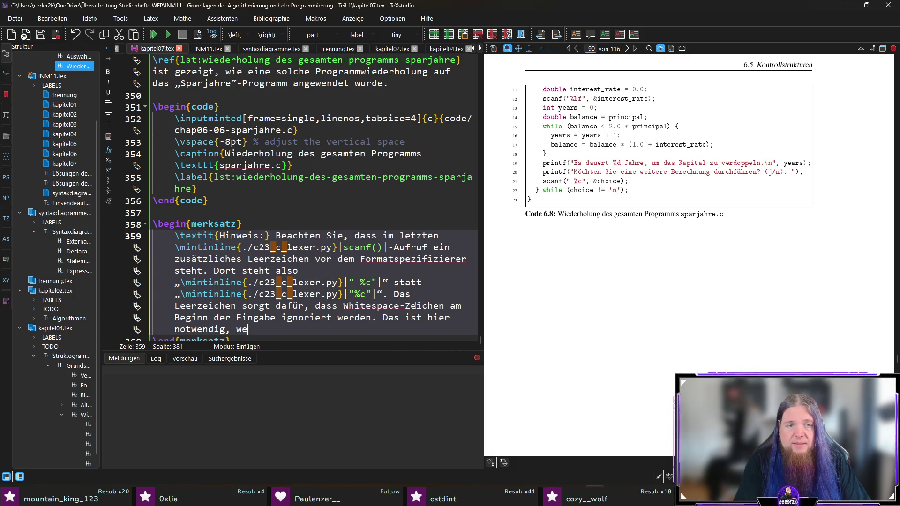
key(Return)
key(Return)
- Insert an itemize list inside the merksatz and start its first item with 'Wenn'
text(egin{)
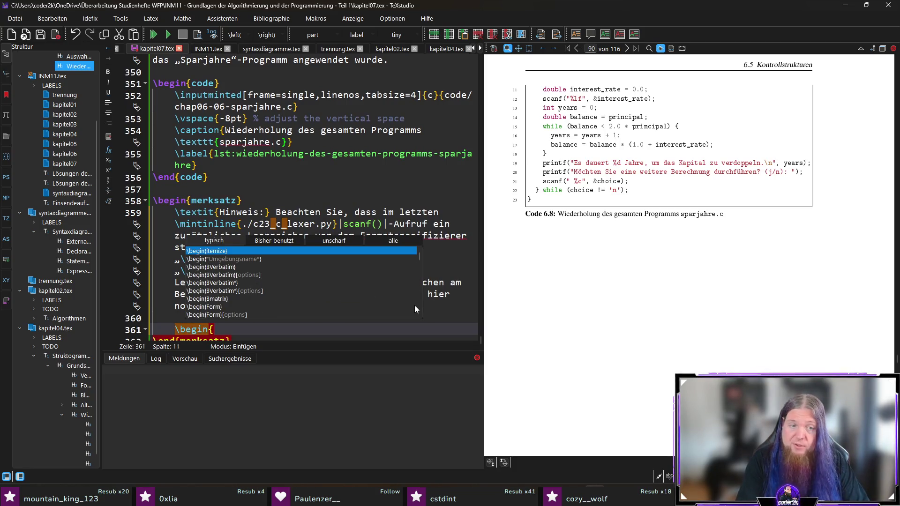
text(ite)
key(Return)
scroll(325, 276, down, 1)
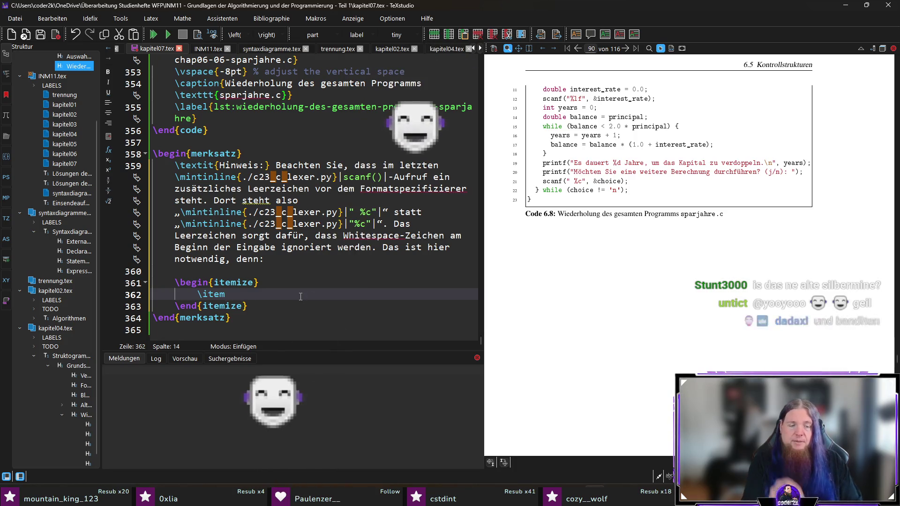
text(Wenn)
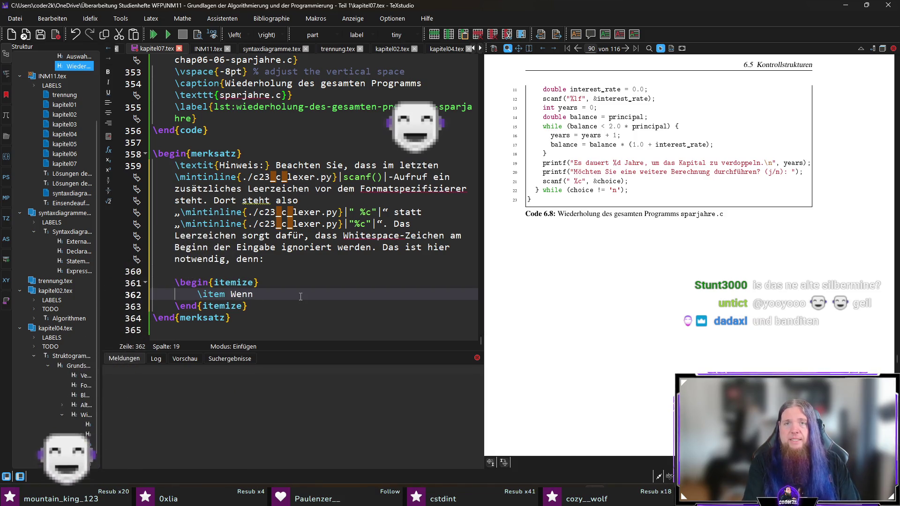
- Write the first bullet: the Zinssatz input ends with Enter (Zeilenumbruch), which stays in the input buffer
key(BackSpace)
key(BackSpace)
key(BackSpace)
text(Die Eingabe des Zinssatzes wird mit einer Eingabe)
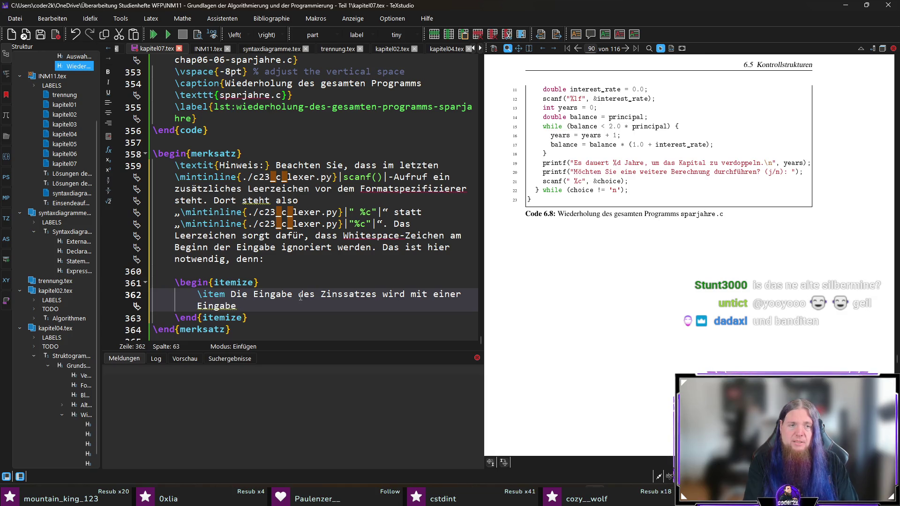
text(taste abgeschlossen. Diese Eingabetaste ()
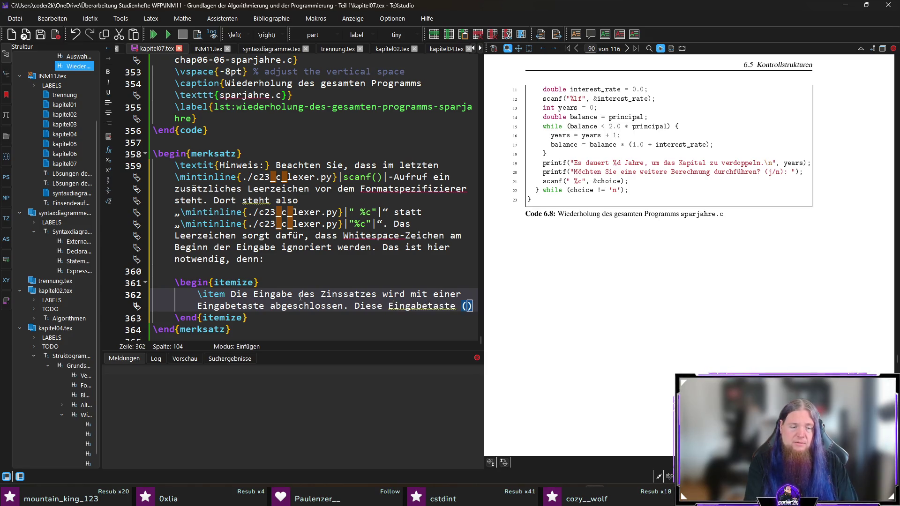
text(Zeilenumbruch))
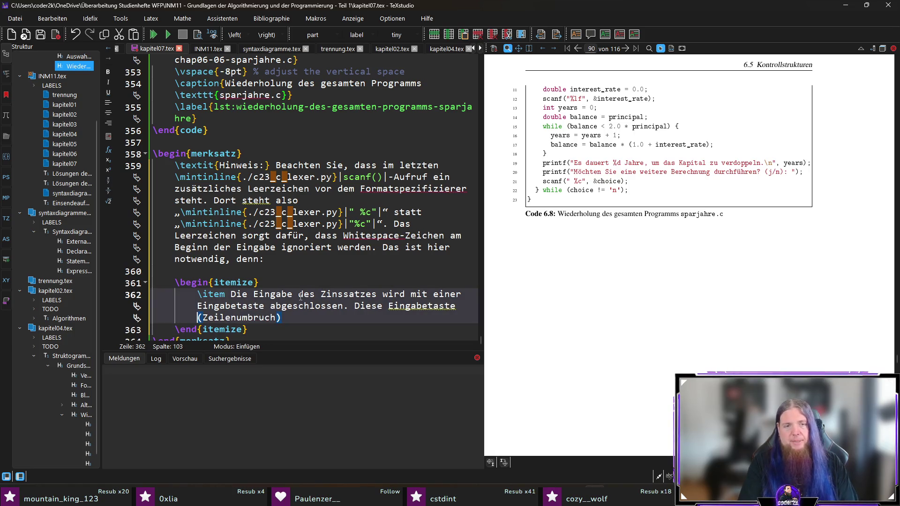
key(shift+Up)
key(shift+Right)
key(shift+Right)
key(shift+Right)
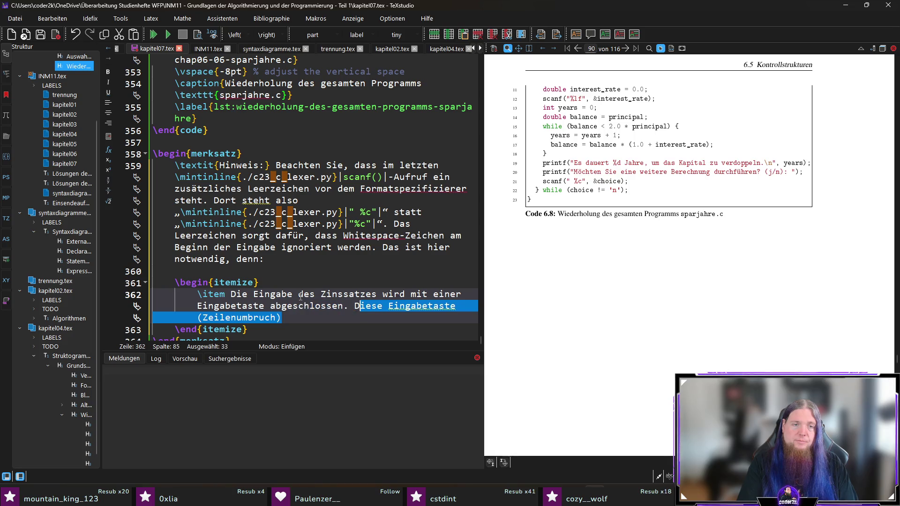
key(Delete)
key(BackSpace)
key(Left)
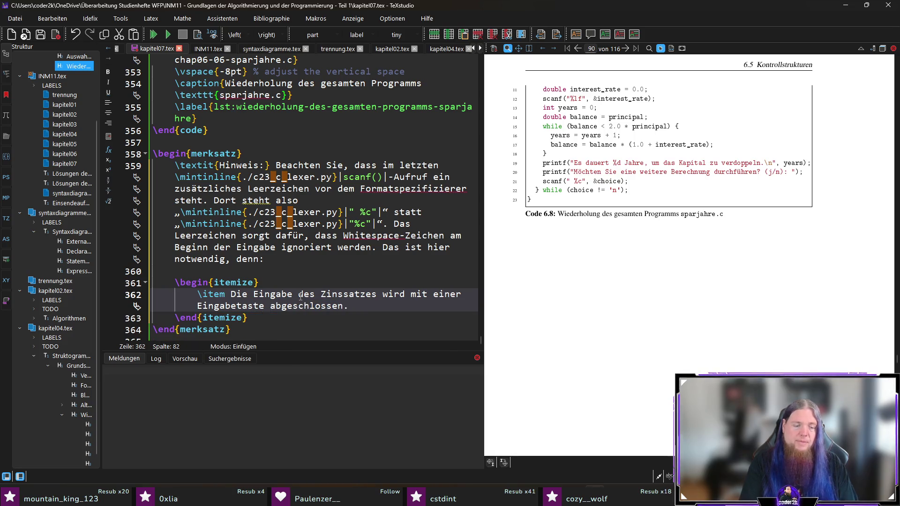
text((Zeilenumbru)
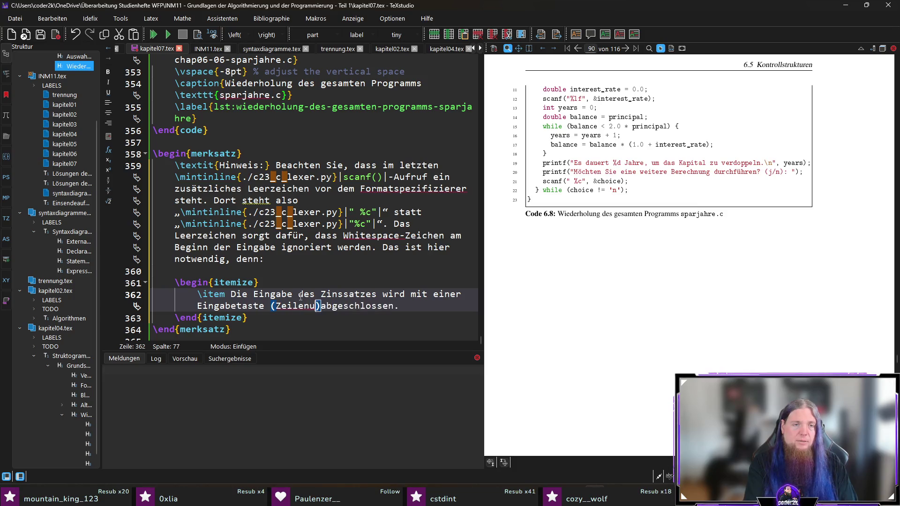
text(ch))
key(End)
text(Dies)
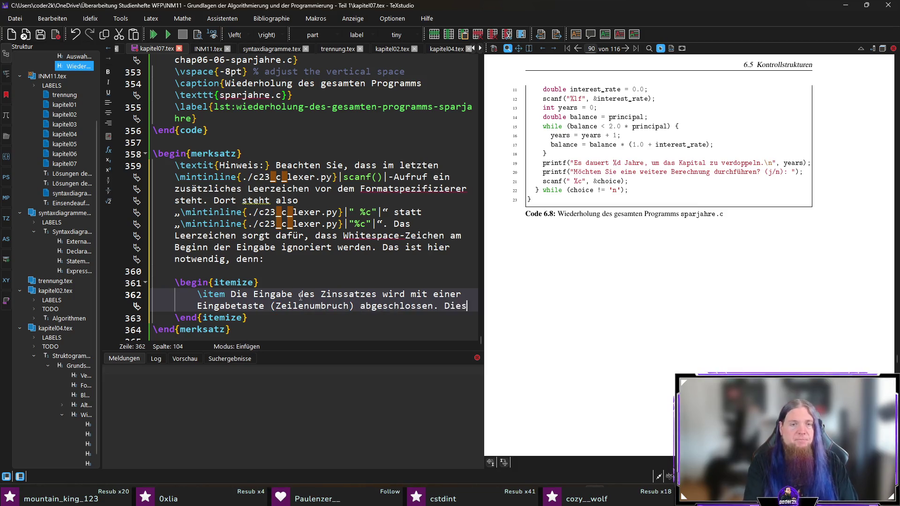
text(er Zeilenumbruch )
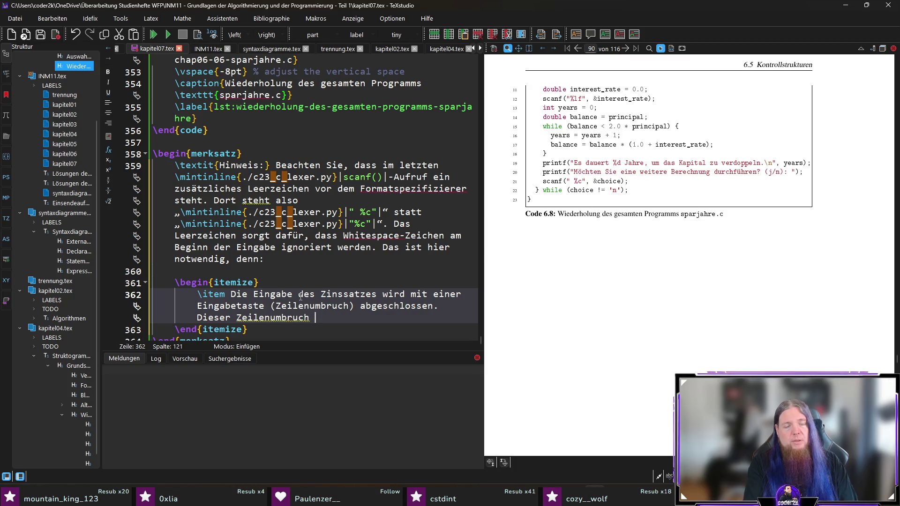
text(verbleibt )
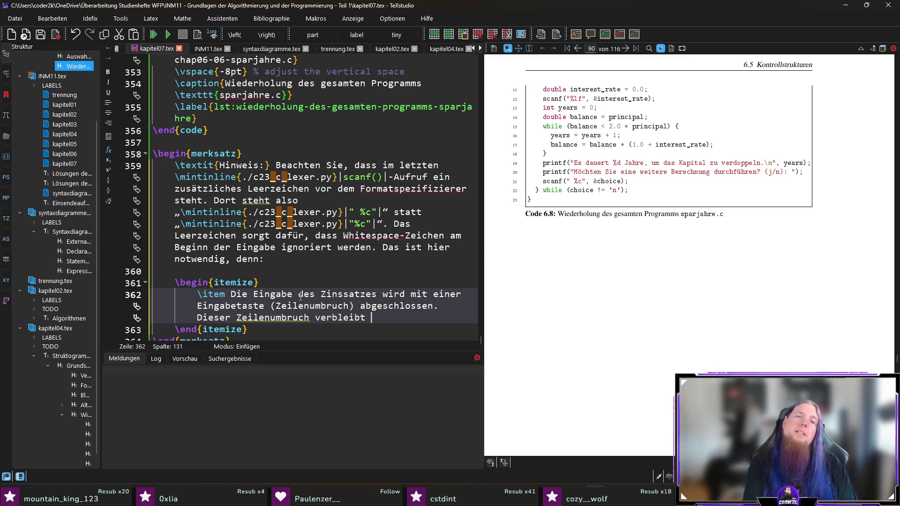
text(im Eingabepuffer.)
- Add a second bullet explaining the newline would fill the variable, skipping the 'j'/'n' input, then recompile
key(Return)
text(\item Ohne das ignorieren von Whitespace, würde der Zeilenumbruch in die Variable \mintinline{./c23_c_lexer.py}|choice| gespei)
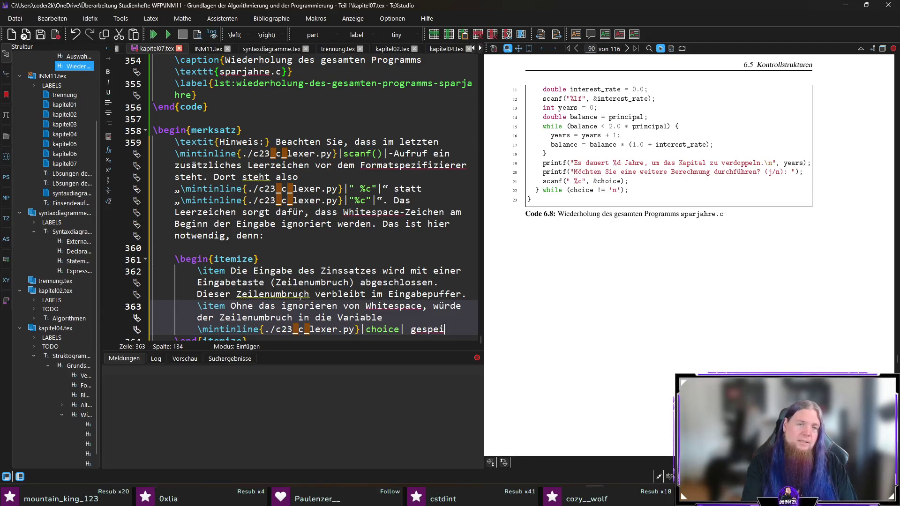
text(chert werden. Die Benutzerung)
key(BackSpace)
key(BackSpace)
key(BackSpace)
text(in bzw. der Benutzer hätte gar keine Möglichkeit, )
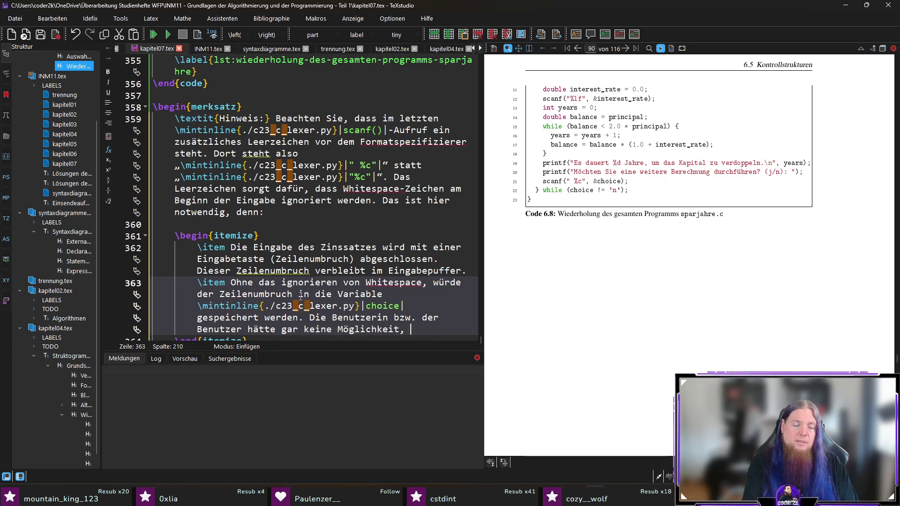
text(„j)
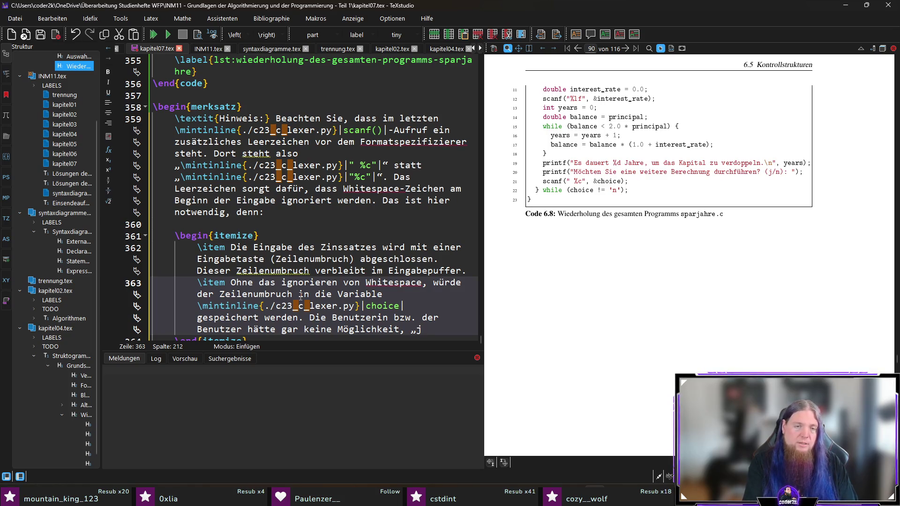
text(“ oder „n)
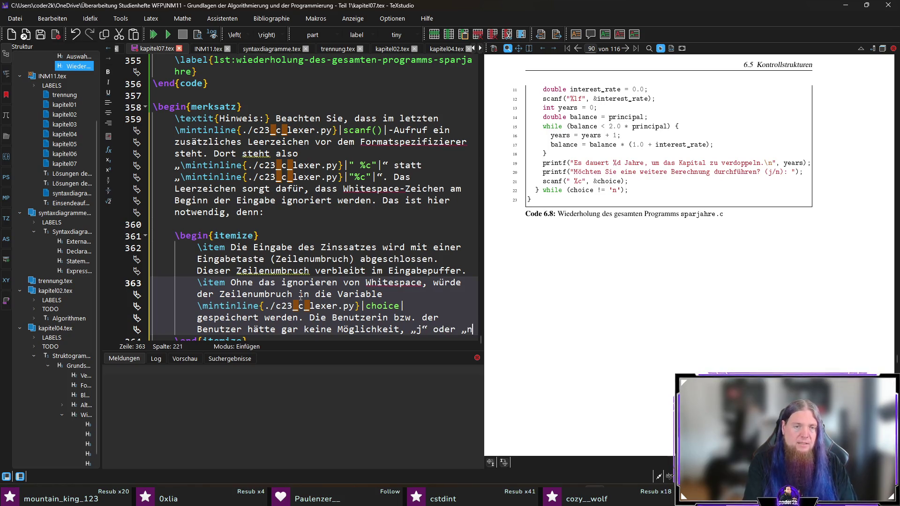
text(“ einzut)
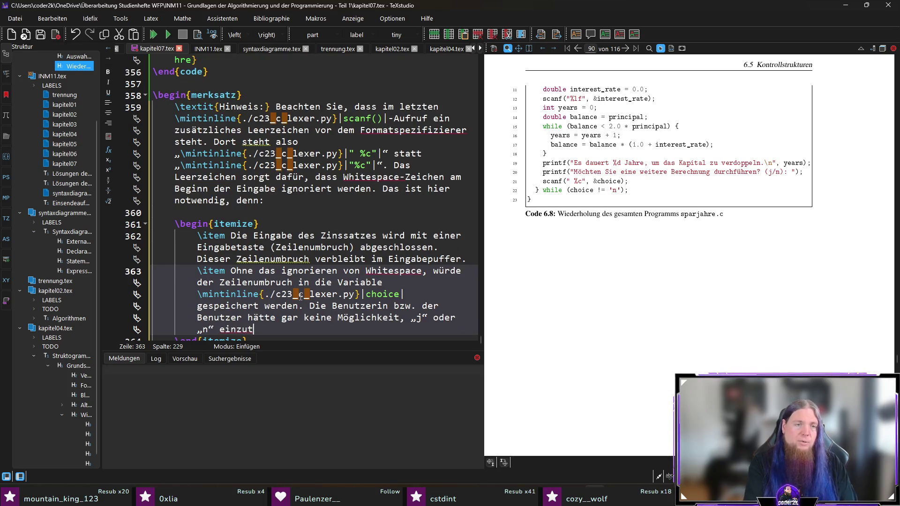
text(ippen.)
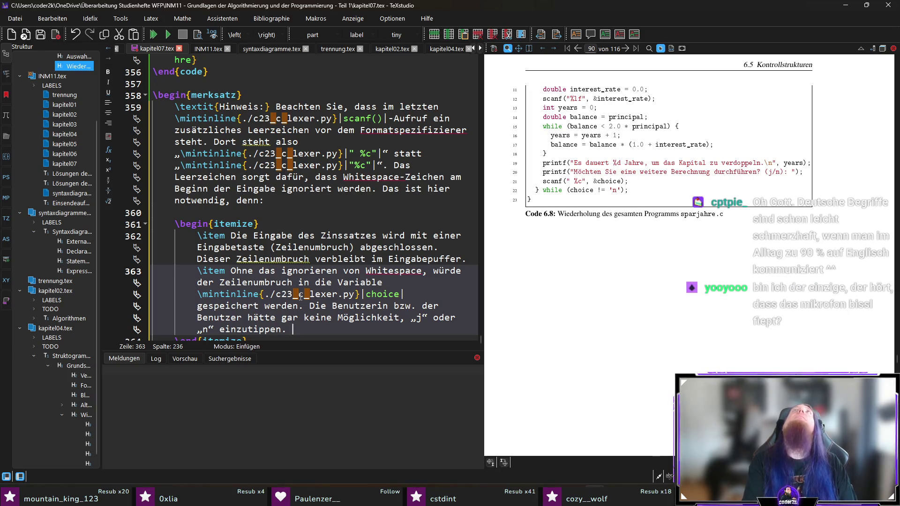
text(Es würde )
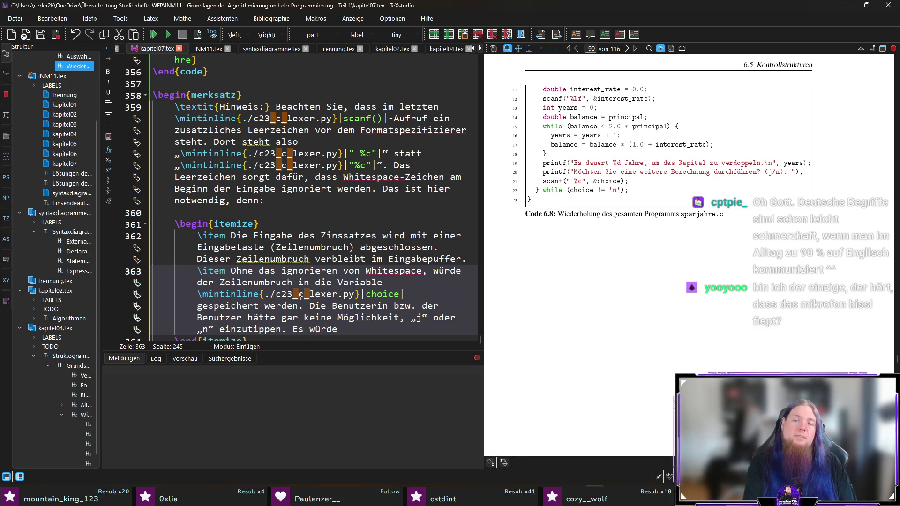
text(wirken, als würde)
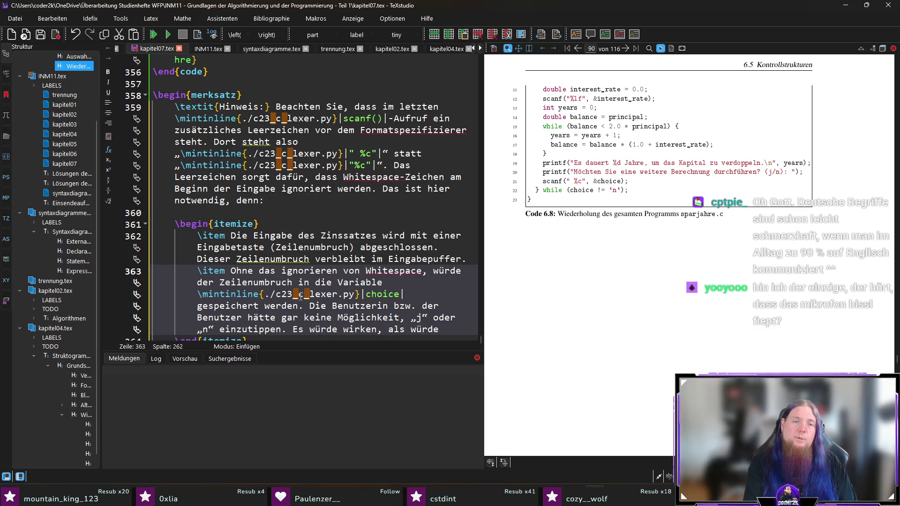
text( eie Eingabe ü)
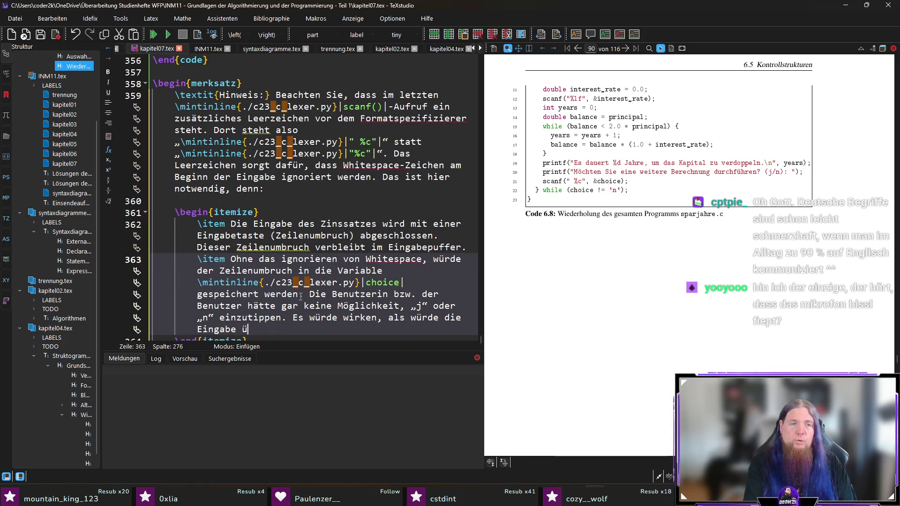
text(bersprungen werden.)
key(F5)
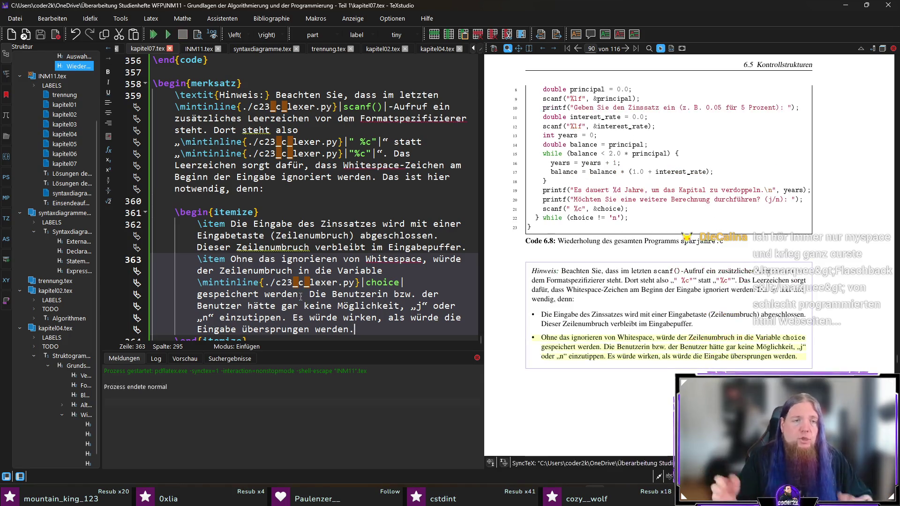
- Delete the stray closing quotes after the " %c" and "%c" snippets on line 359 and recompile
scroll(423, 247, down, 1)
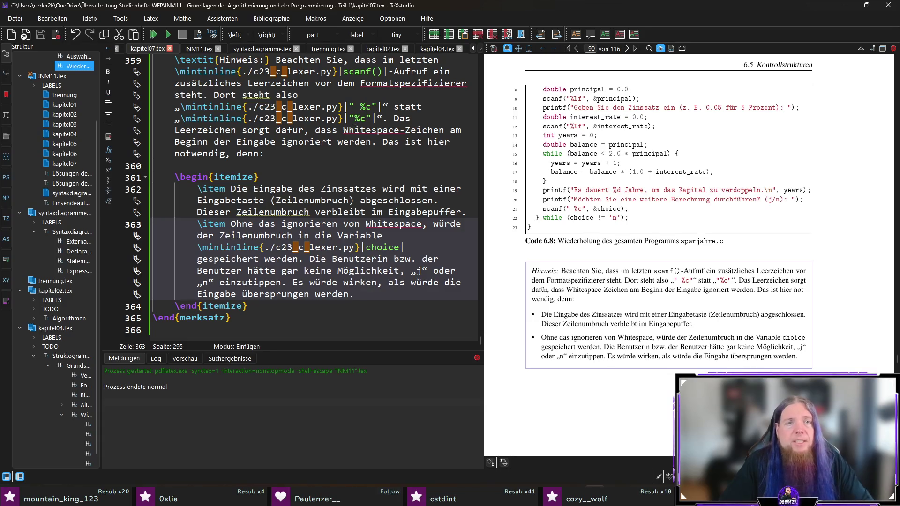
click(417, 112)
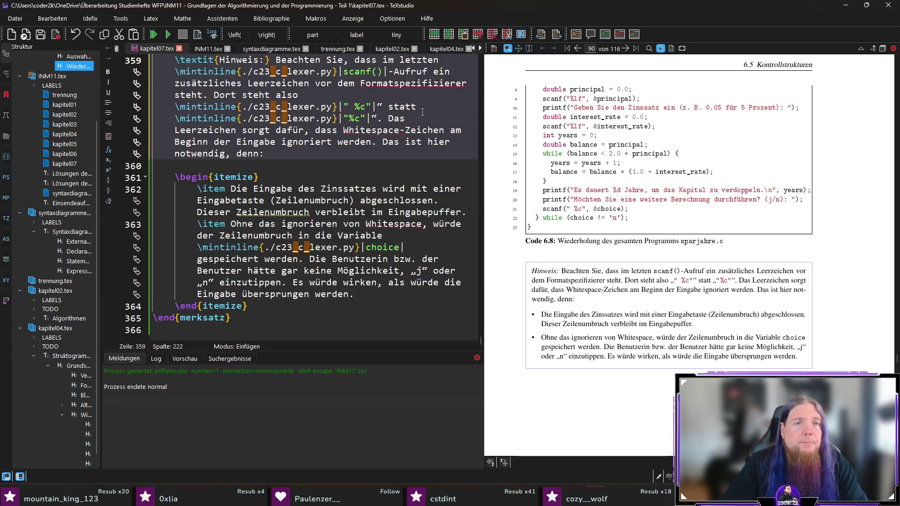
click(384, 107)
key(BackSpace)
key(Down)
key(BackSpace)
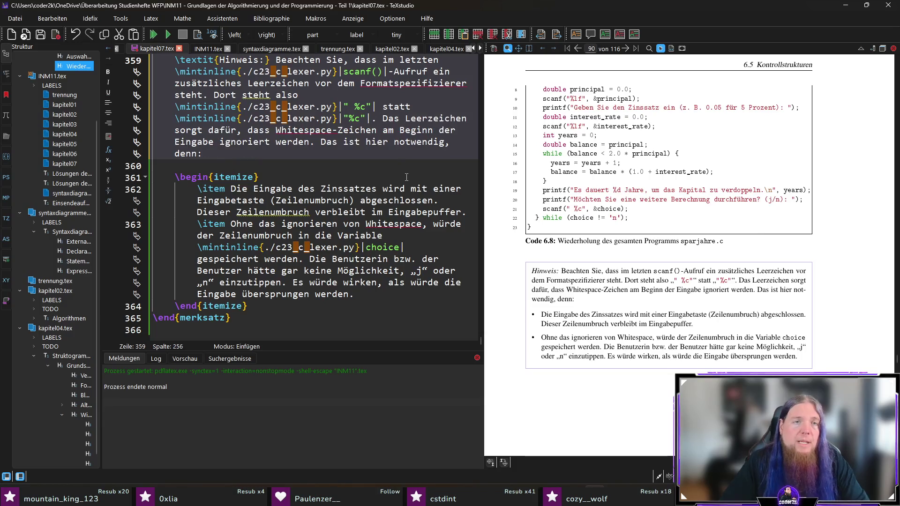
key(F5)
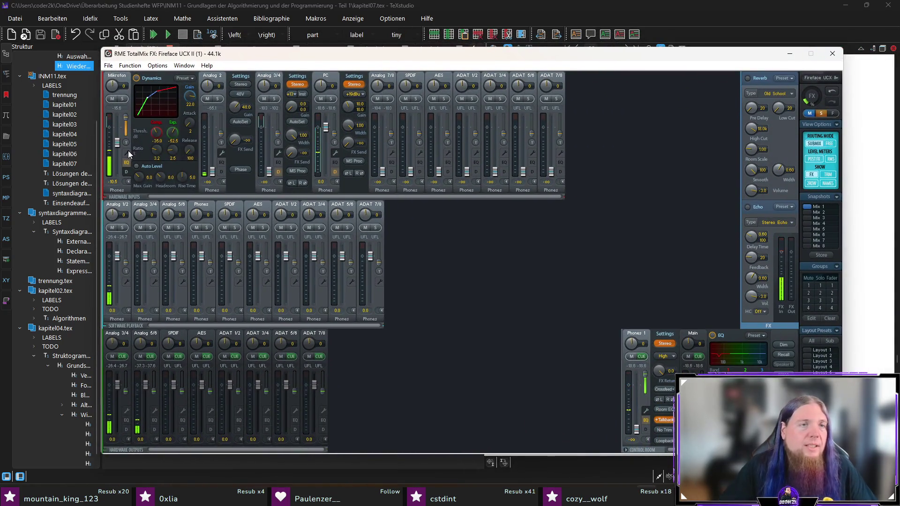
- Show the Mikrofon channel's EQ settings in TotalMix FX, then switch back to TeXstudio
click(128, 151)
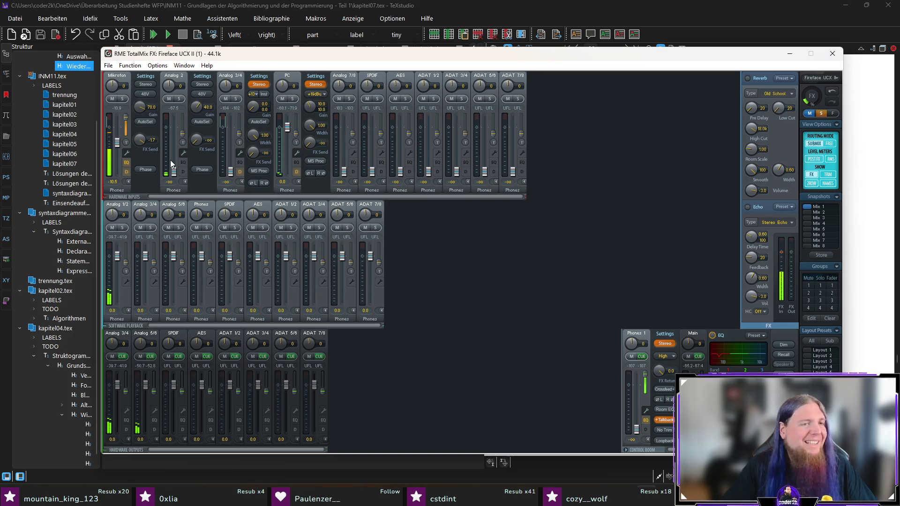
click(127, 162)
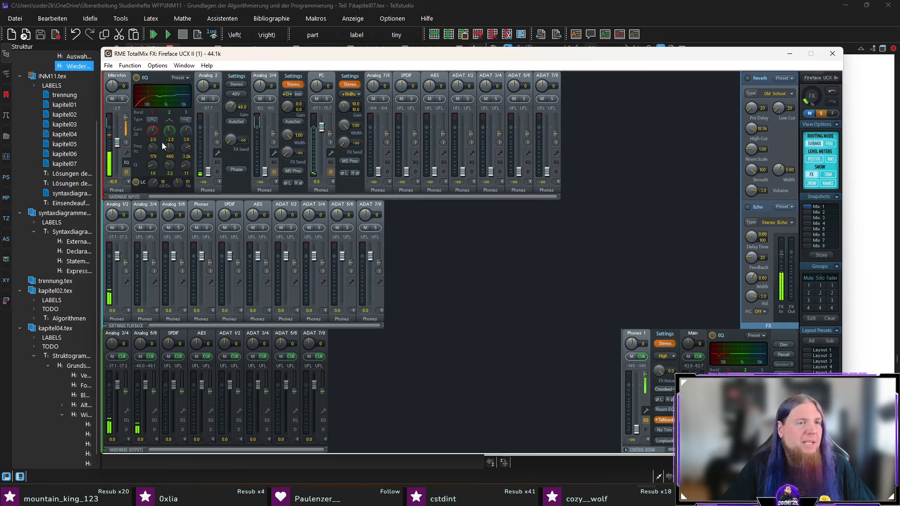
key(alt+Tab)
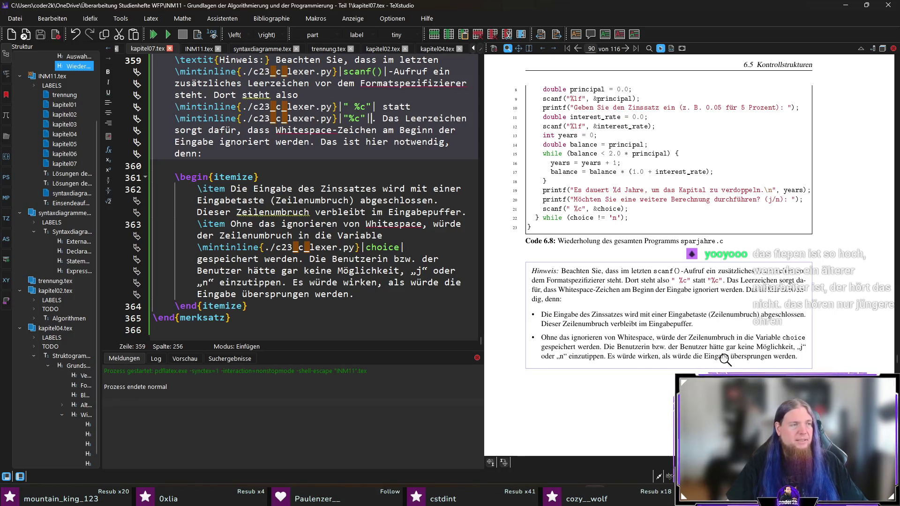
- Delete the comma after 'Whitespace' on line 363 of the Wiederholung hint box and recompile
scroll(629, 296, down, 1)
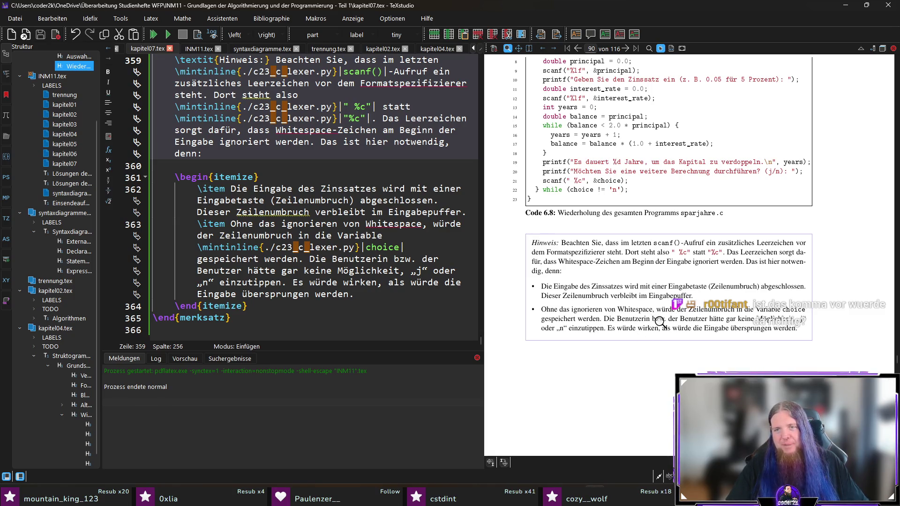
key(alt+Left)
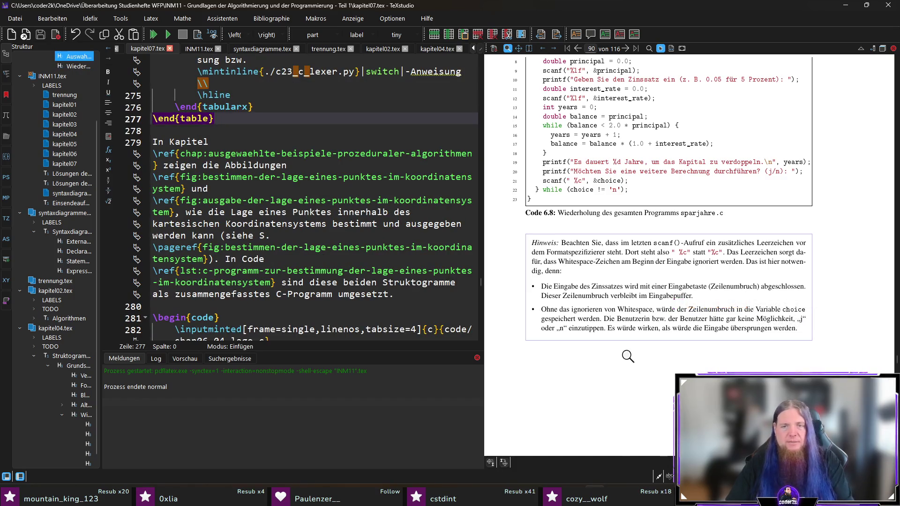
click(578, 219)
scroll(297, 302, down, 7)
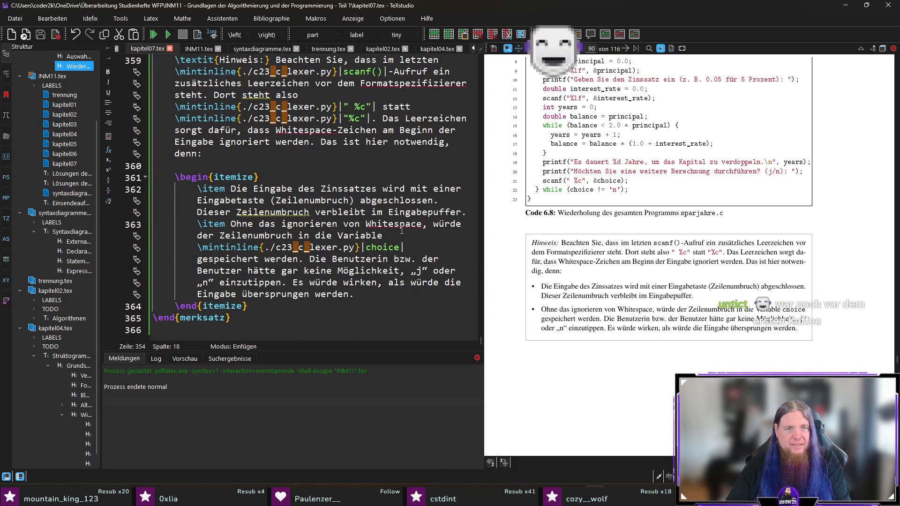
click(426, 224)
key(BackSpace)
key(F5)
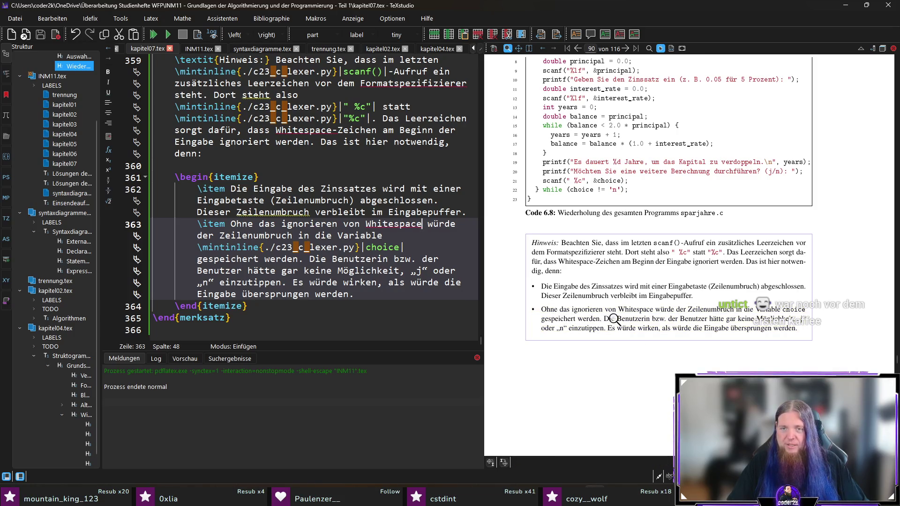
- Capitalise 'ignorieren' to 'Ignorieren' in the second hint bullet and recompile
drag(287, 225, 282, 225)
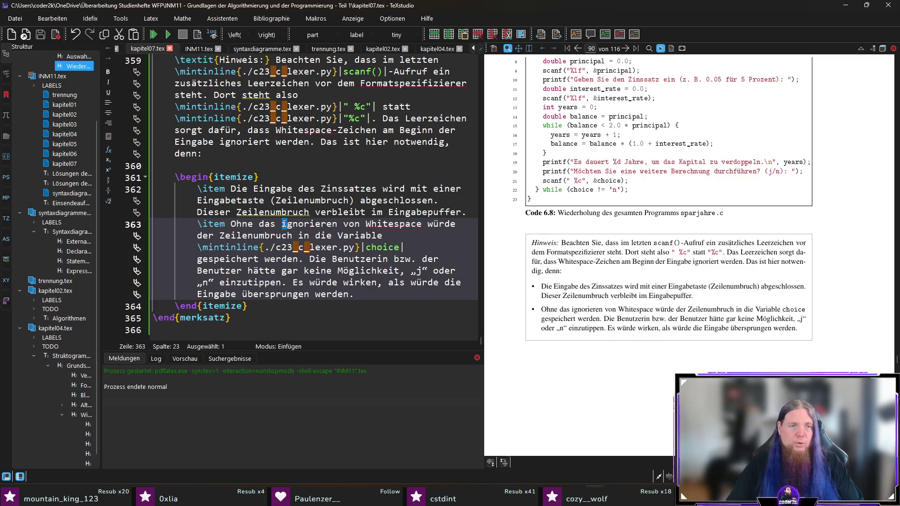
text(I)
key(F5)
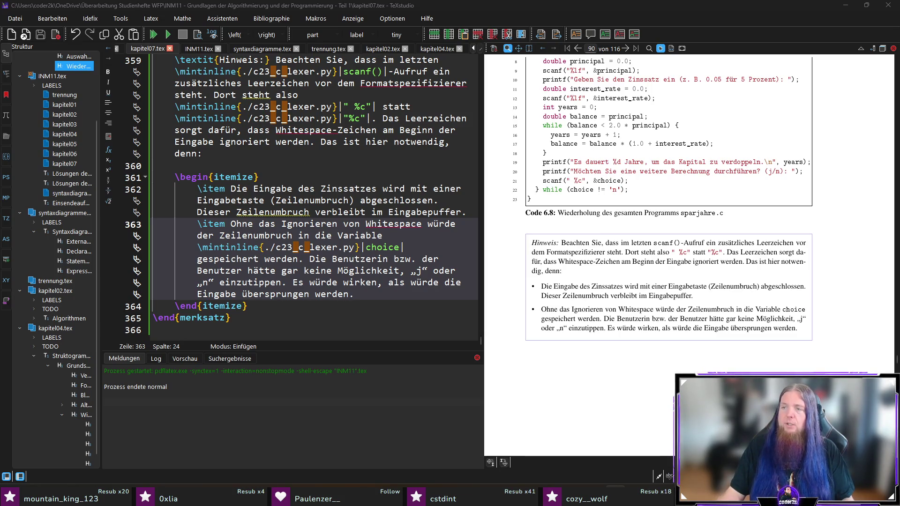
- Select the 7.3 heading 'Modulkonzept von C – Funktionen in C' in the course PDF, then return to chapter 7's source
key(alt+Tab)
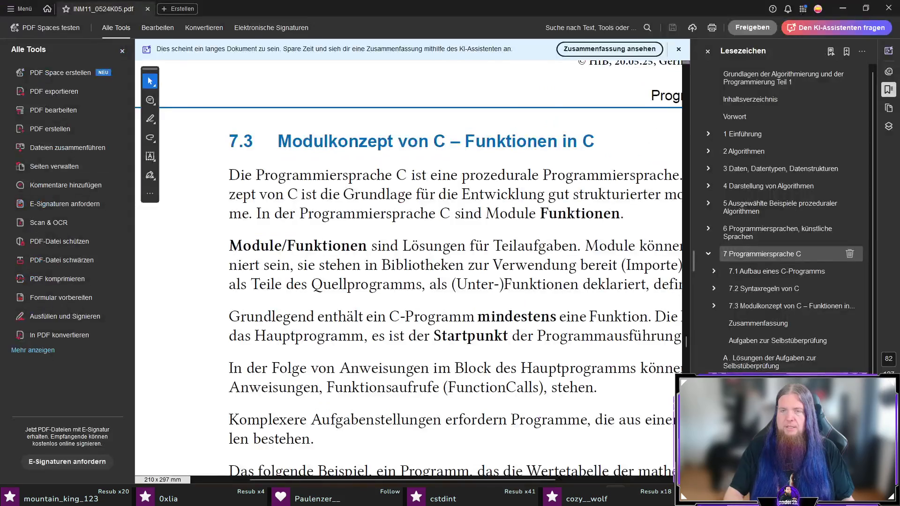
drag(279, 141, 583, 137)
right_click(582, 140)
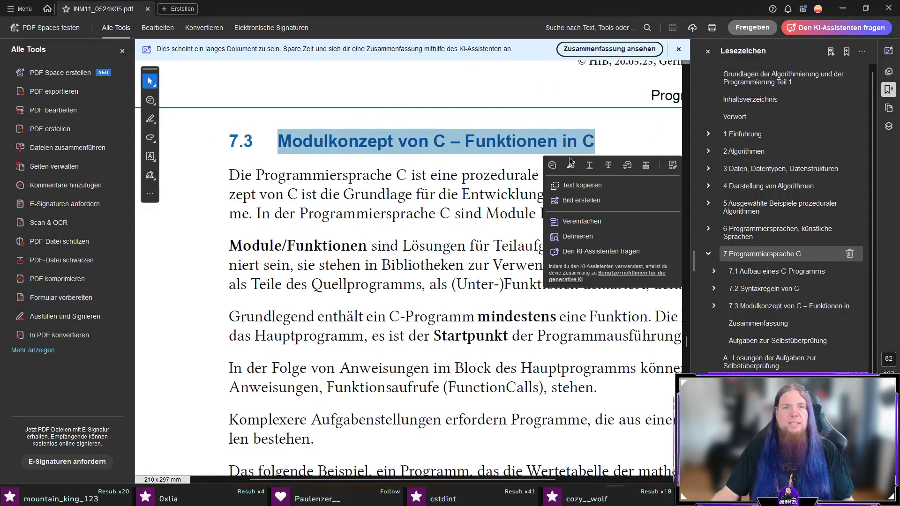
click(451, 175)
key(alt+Tab)
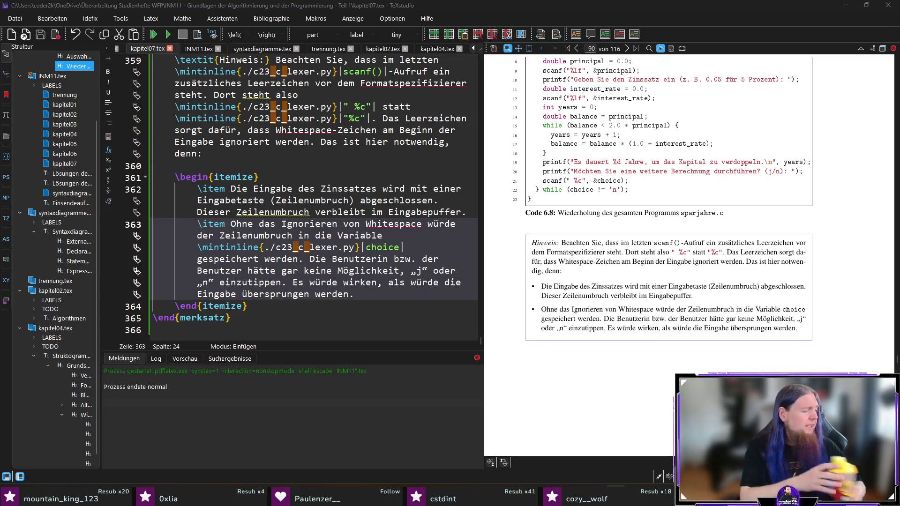
scroll(733, 246, up, 15)
scroll(734, 246, up, 5)
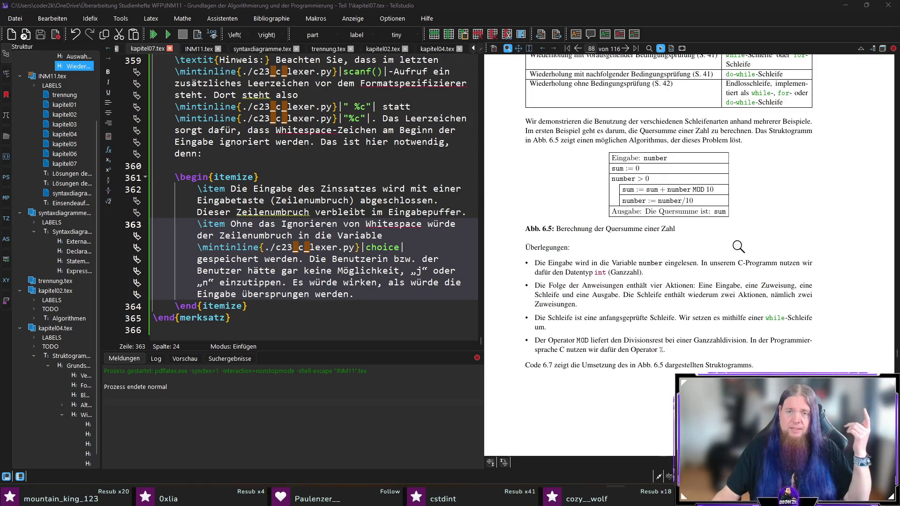
scroll(740, 249, up, 10)
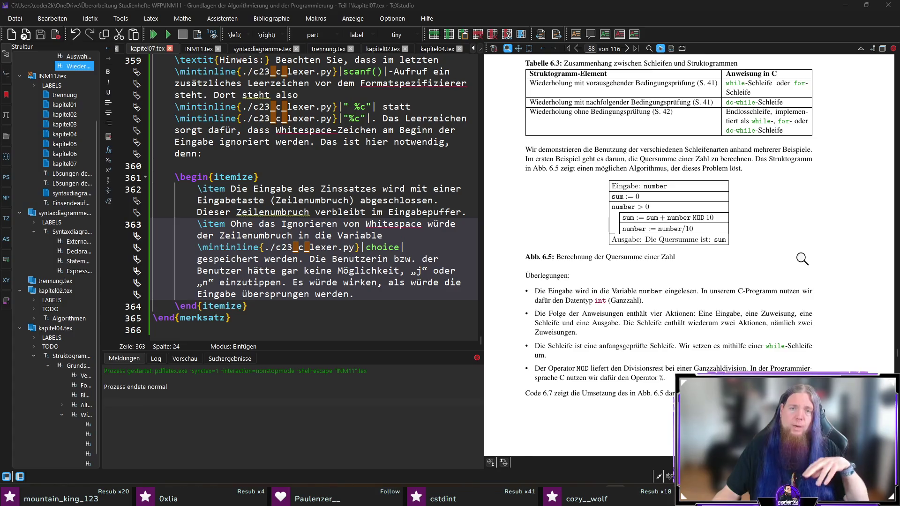
scroll(820, 268, up, 5)
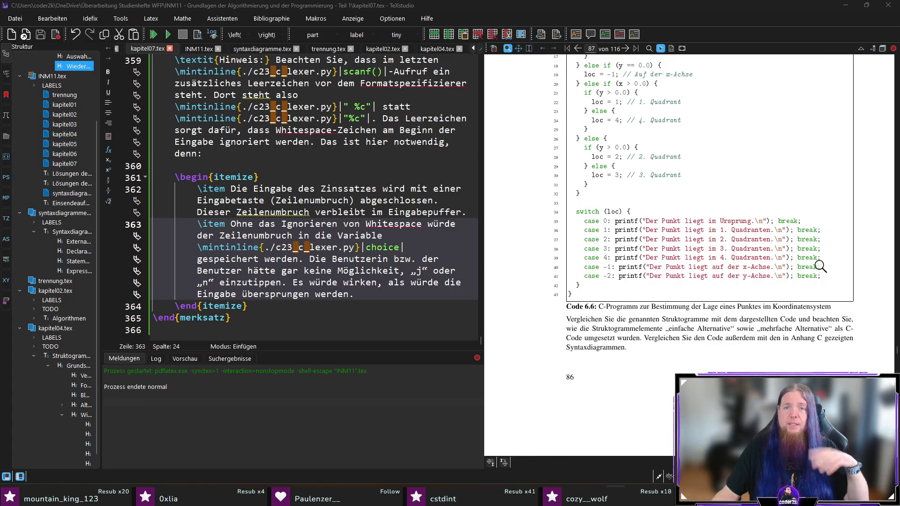
scroll(820, 266, up, 4)
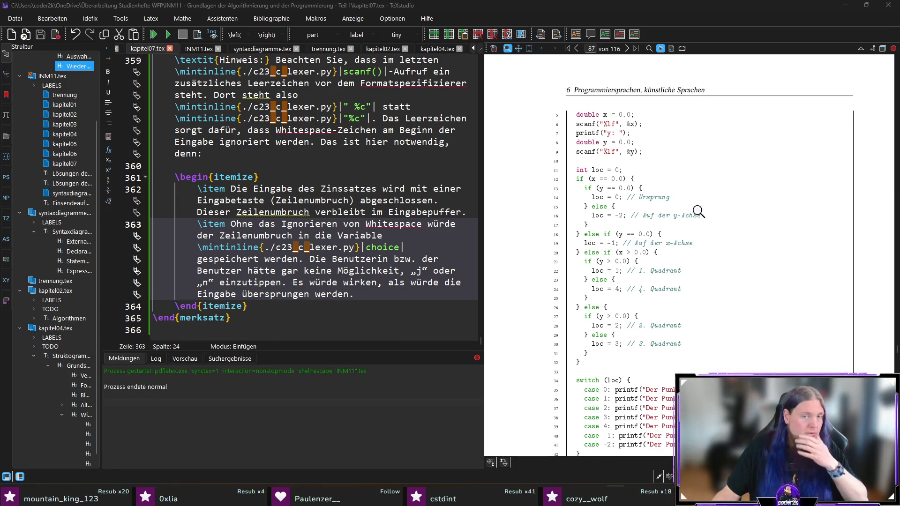
scroll(698, 212, up, 10)
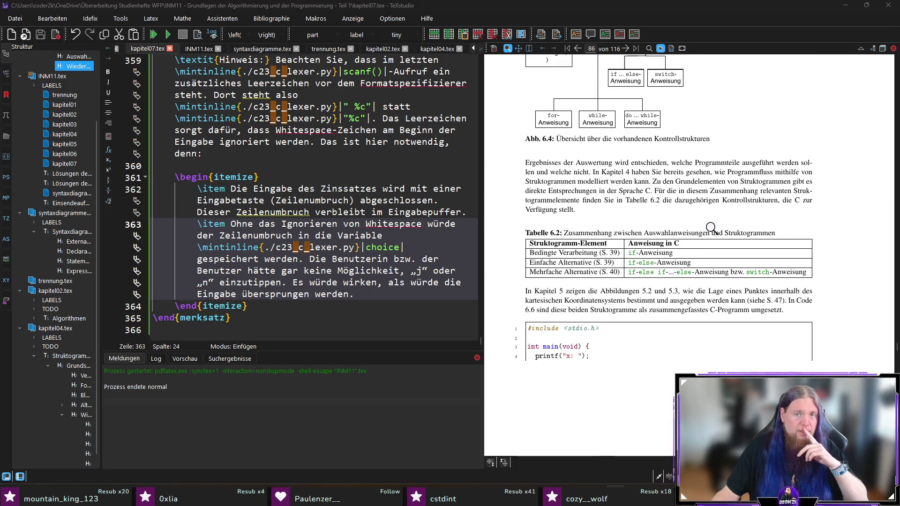
scroll(744, 219, up, 6)
scroll(744, 220, down, 2)
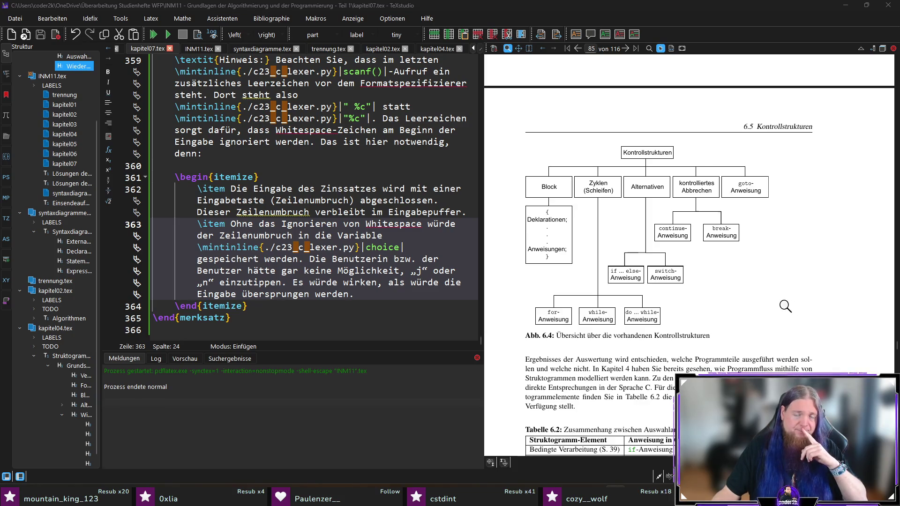
scroll(764, 327, down, 4)
scroll(741, 300, down, 20)
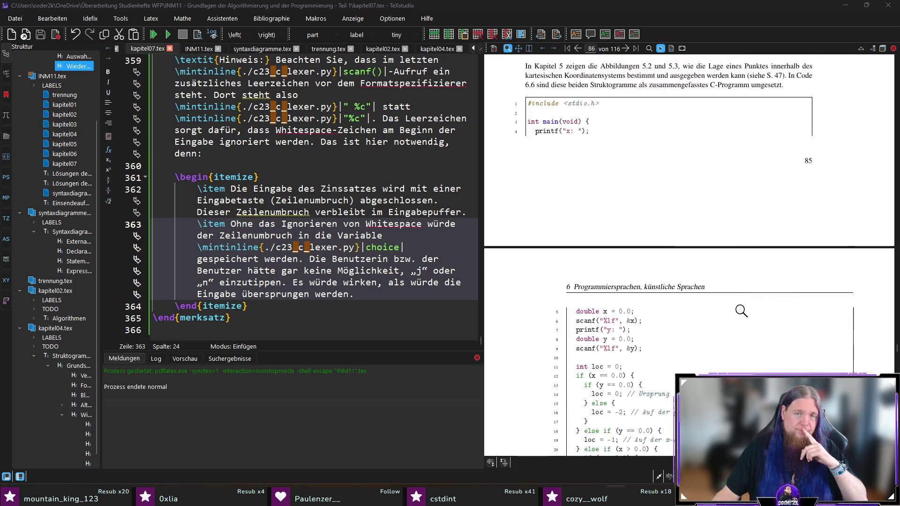
scroll(746, 297, down, 12)
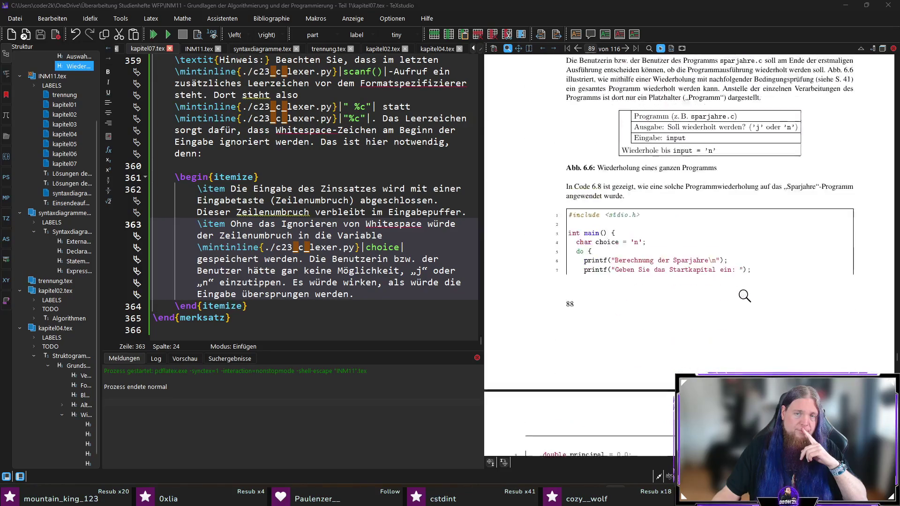
scroll(755, 294, down, 2)
scroll(740, 290, up, 5)
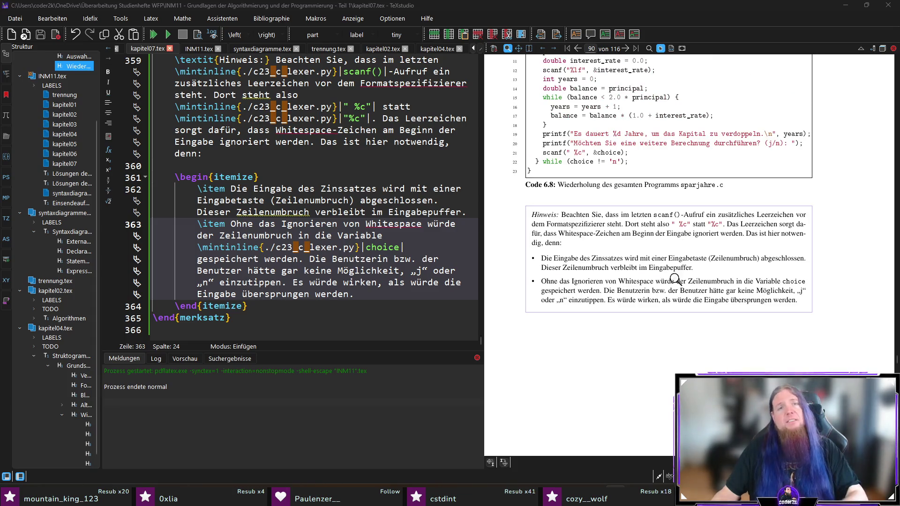
click(275, 331)
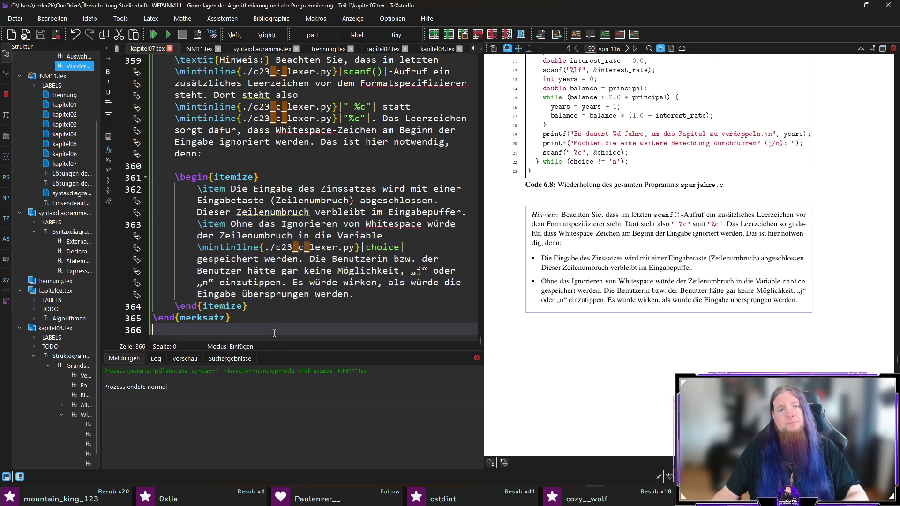
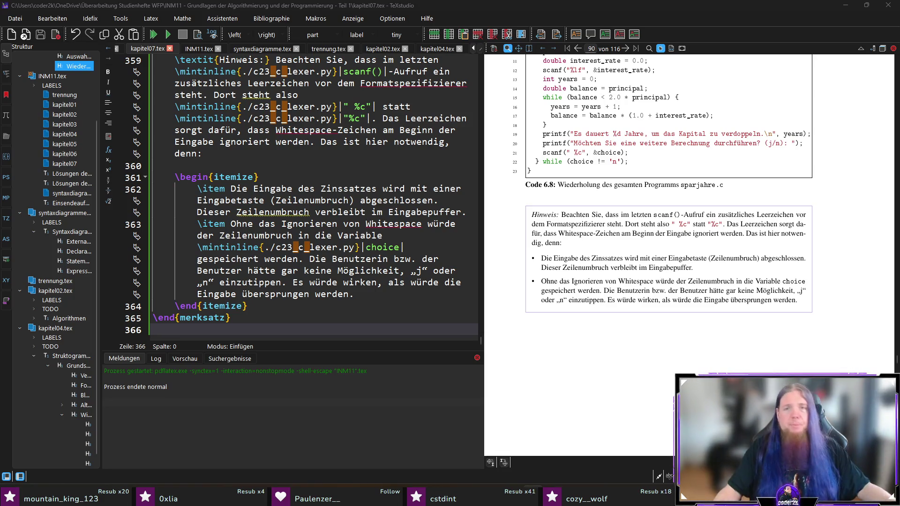
- Jump from the sentence ending 'wurde' on PDF page 89 to its source, line 349 of kapitel07.tex
scroll(570, 173, up, 6)
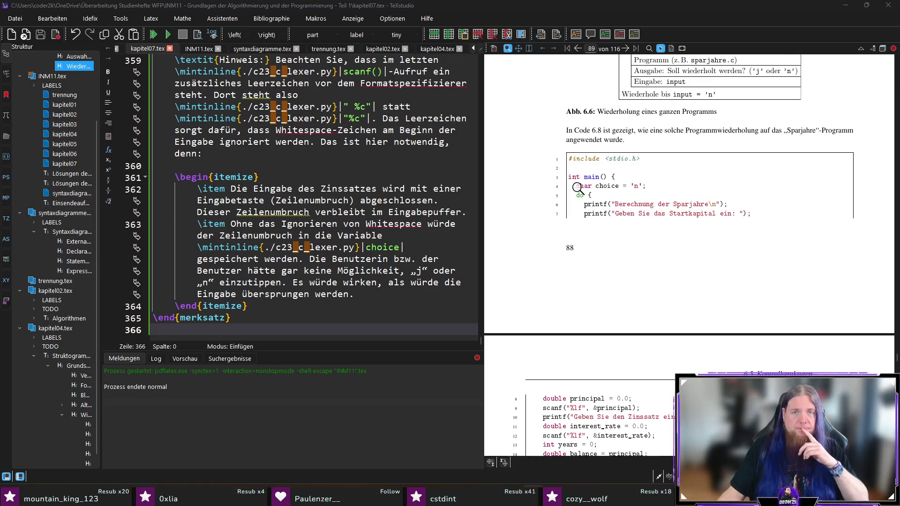
ctrl+click(613, 140)
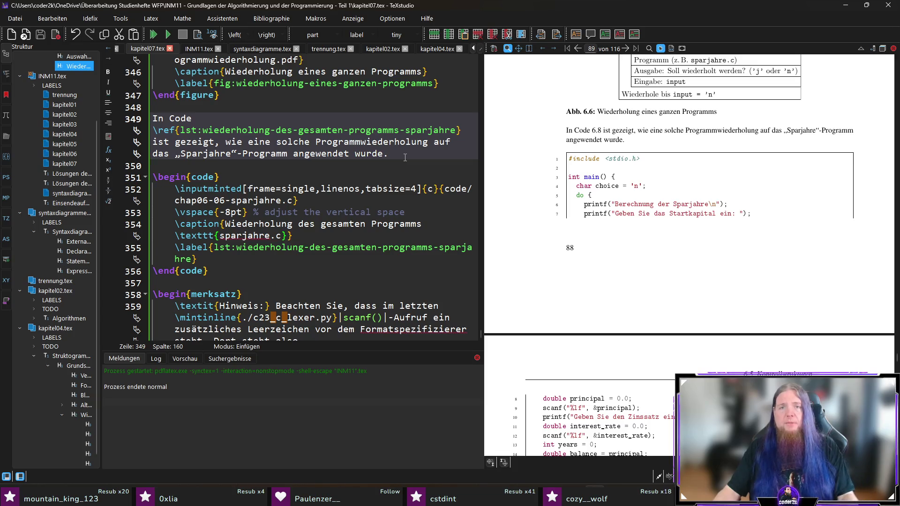
- Write 'Kern der Änderung ist die neu hinzugekommene do-while-Schleife' with do and while as inline code
text(Kern der Änderung i)
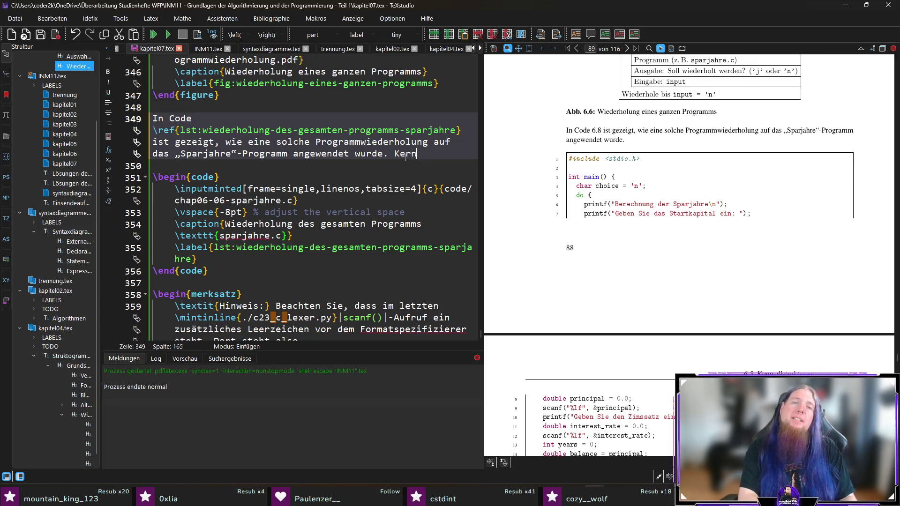
text(st )
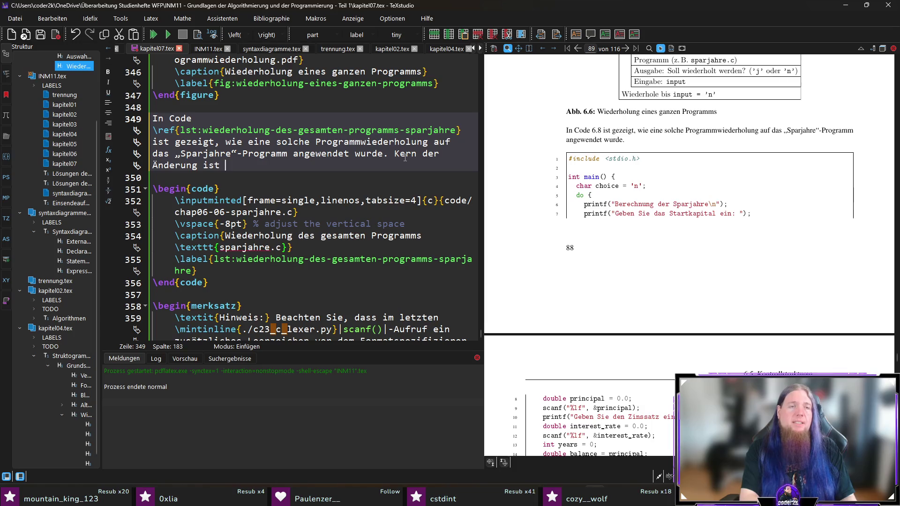
text(die neu hinzugekommene \)
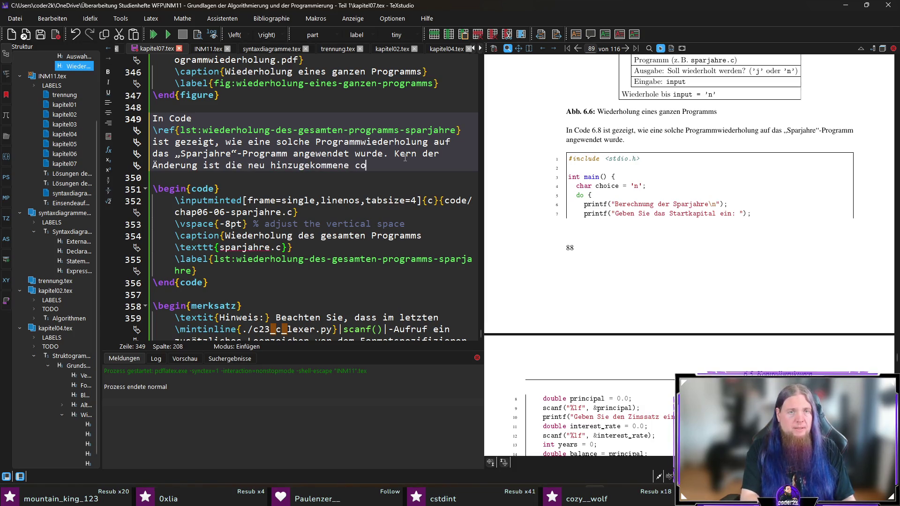
text(mintinline{./c23_c_lexer.py}|)
text(do|)
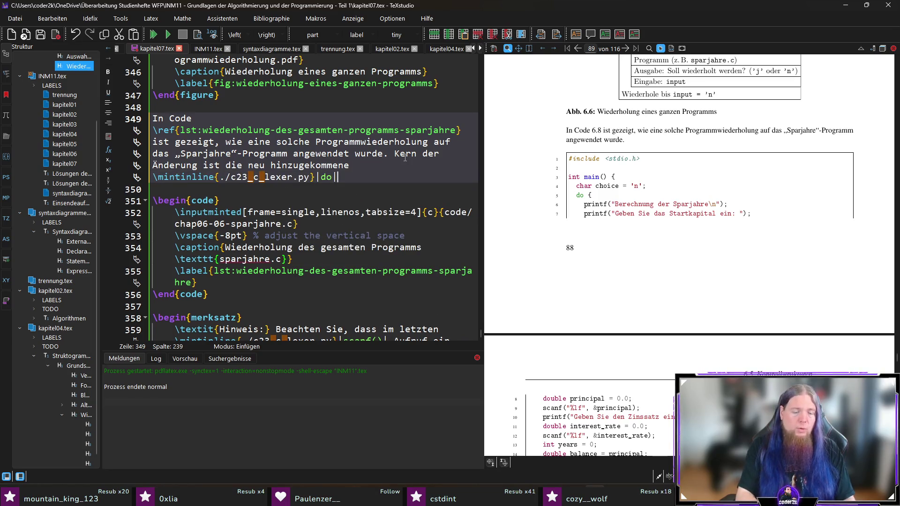
text(\mintinline{./c23_c_lexer.py}|)
text(while|)
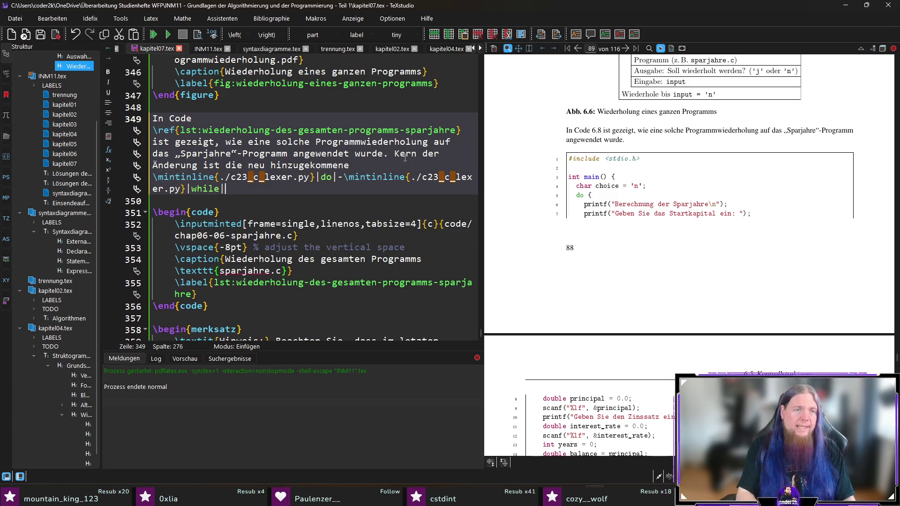
text(-Schleife.)
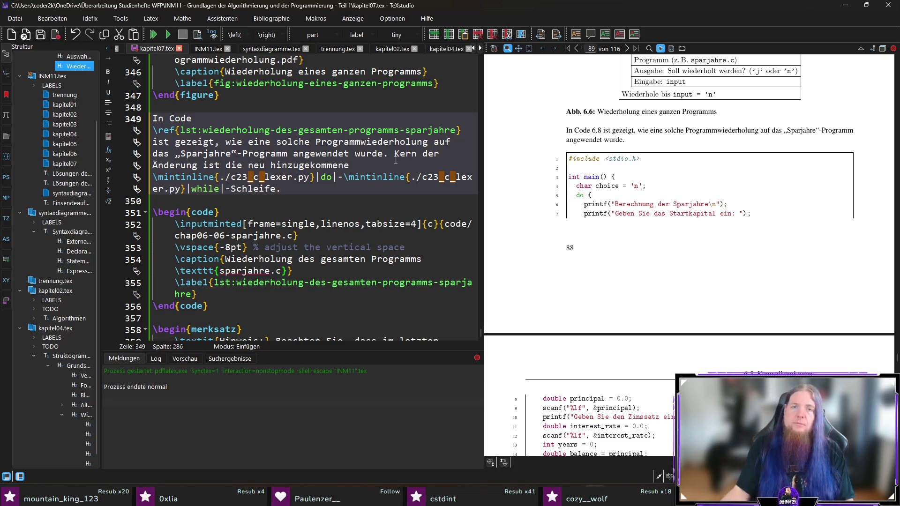
scroll(638, 244, down, 3)
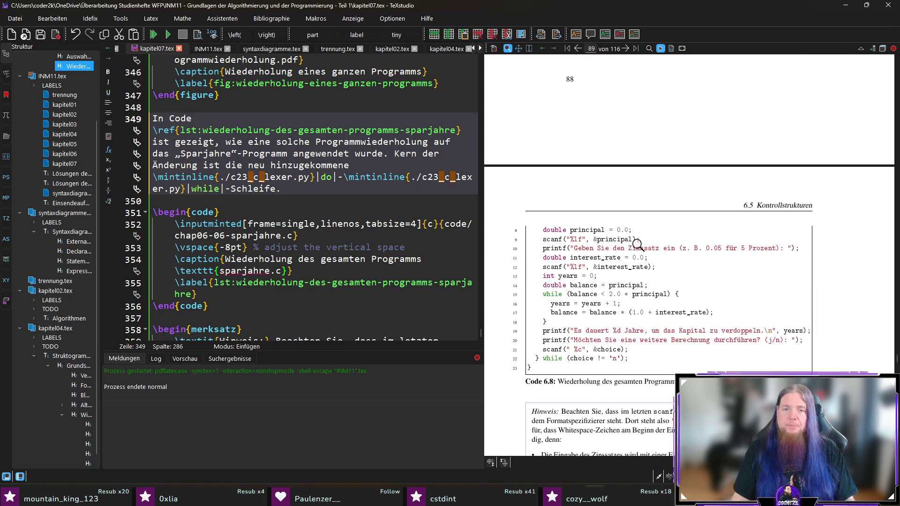
scroll(638, 243, up, 1)
- Add that a single character of data type char (inline code) is read at the loop body's end
text( Am)
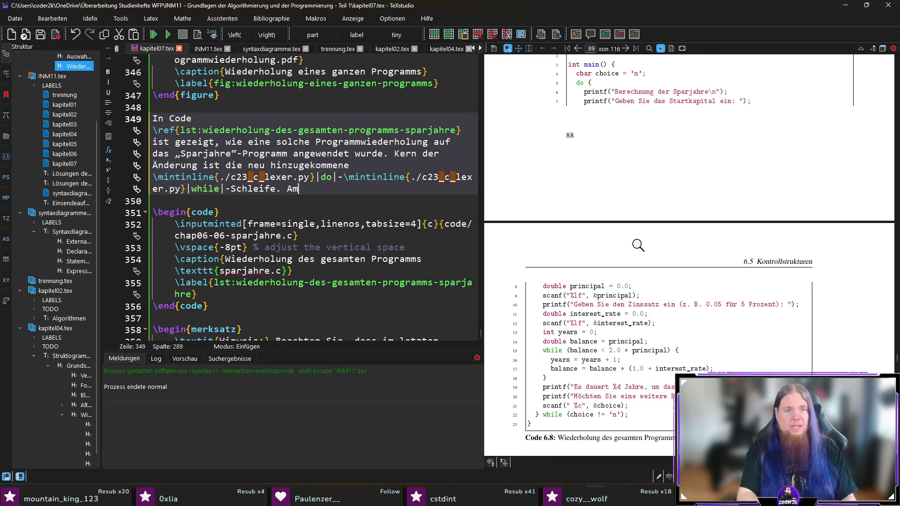
text( Ende des Schlei)
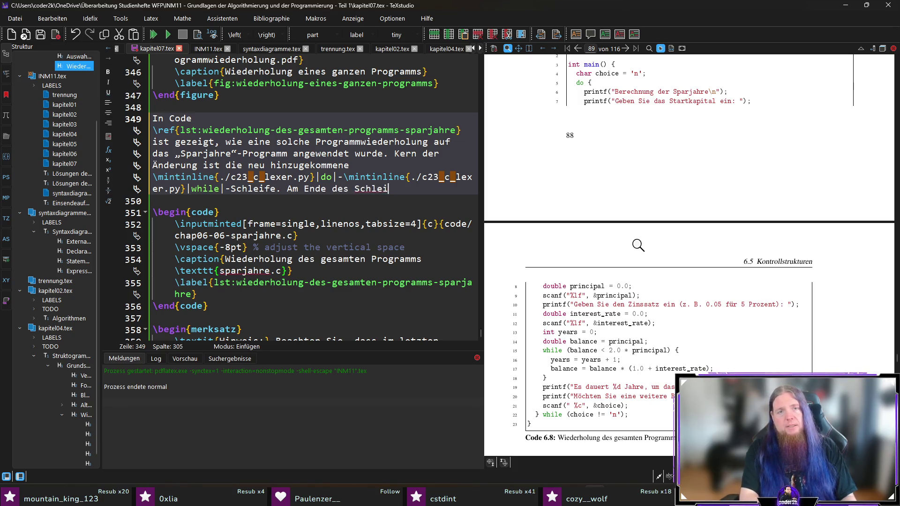
text(fenkörpers wird ein )
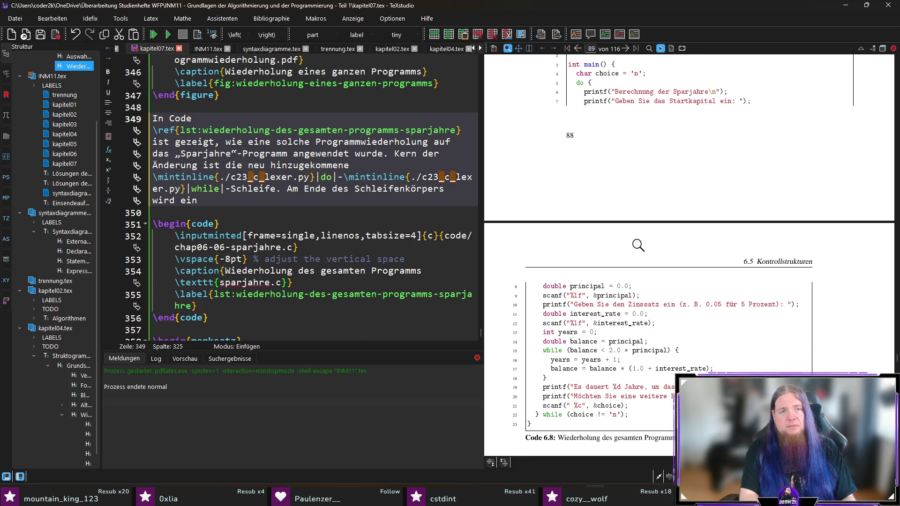
text(einzel)
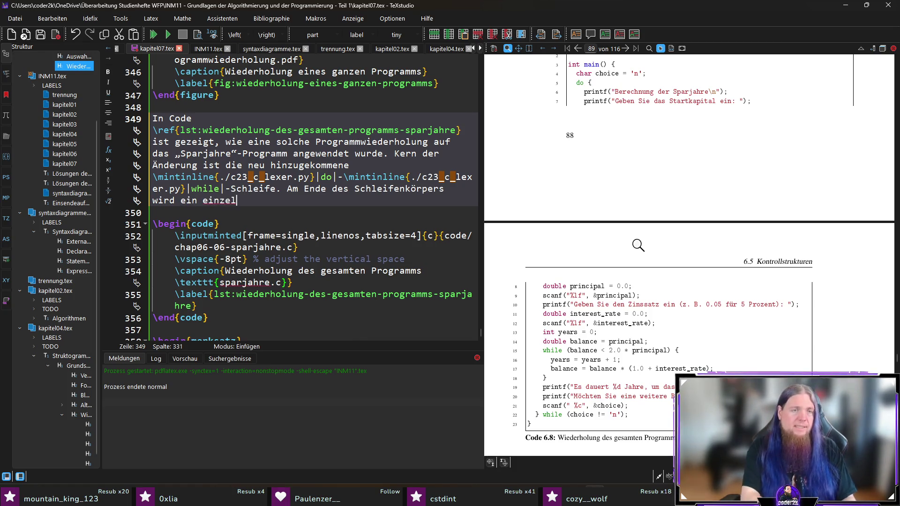
text(nes Zeichen (Datent)
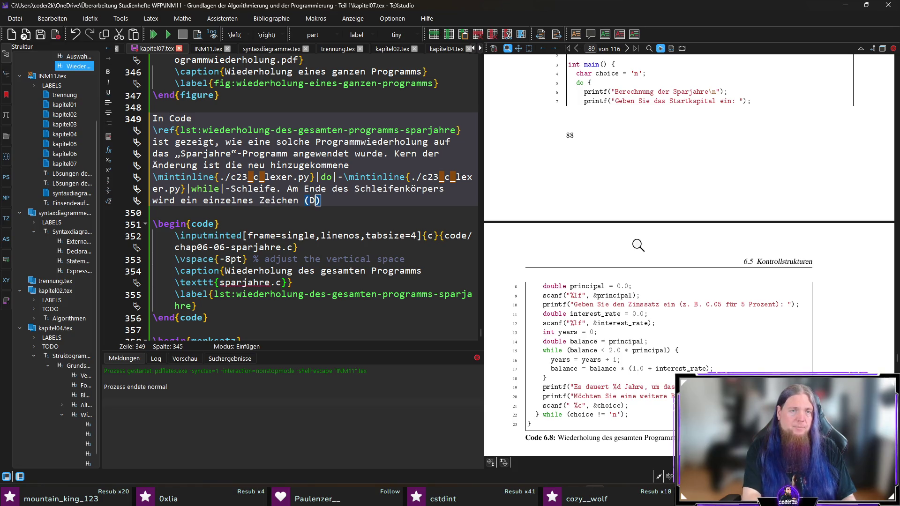
text(yp \char)
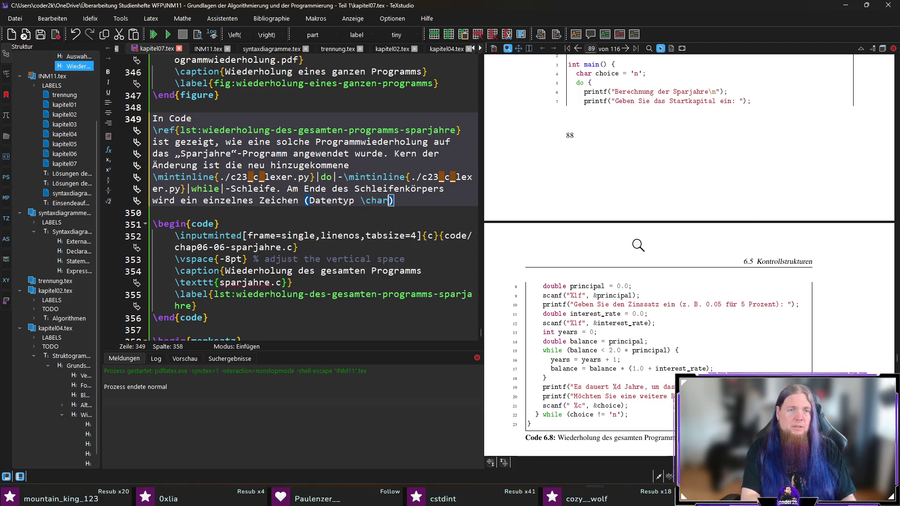
key(BackSpace)
key(BackSpace)
key(BackSpace)
text(mint)
key(Return)
text(char|))
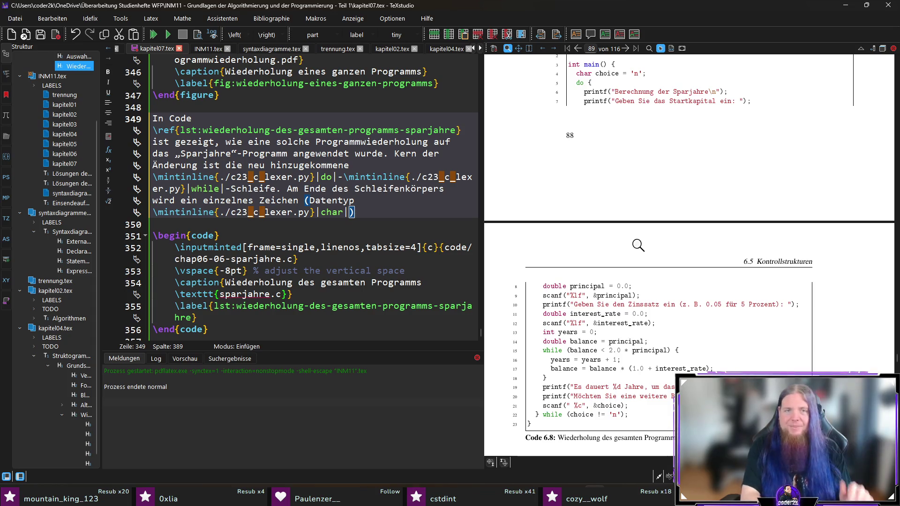
text( eingelesen)
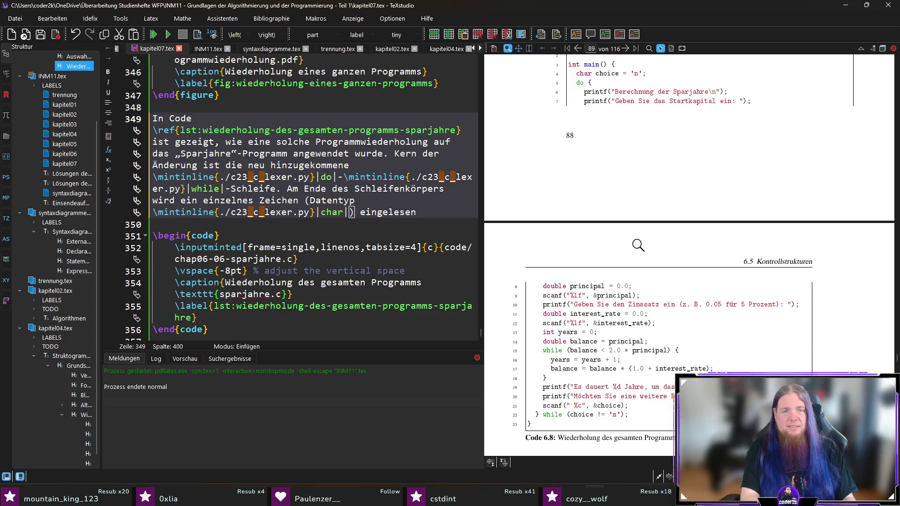
text(. A)
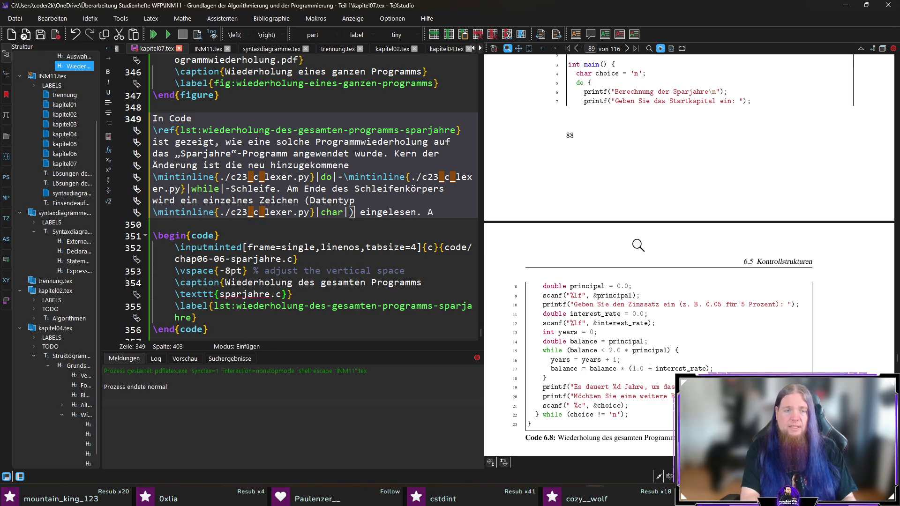
key(BackSpace)
text(Wenn)
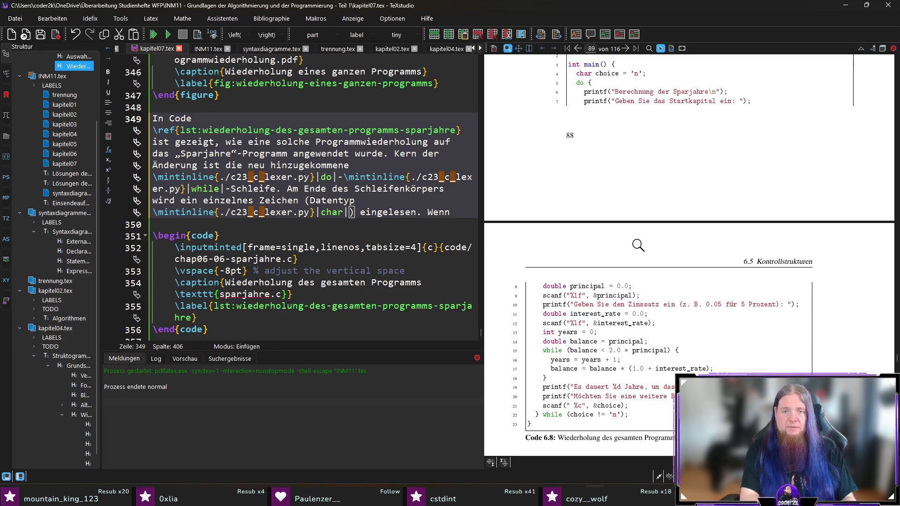
text( dieses Zeichen)
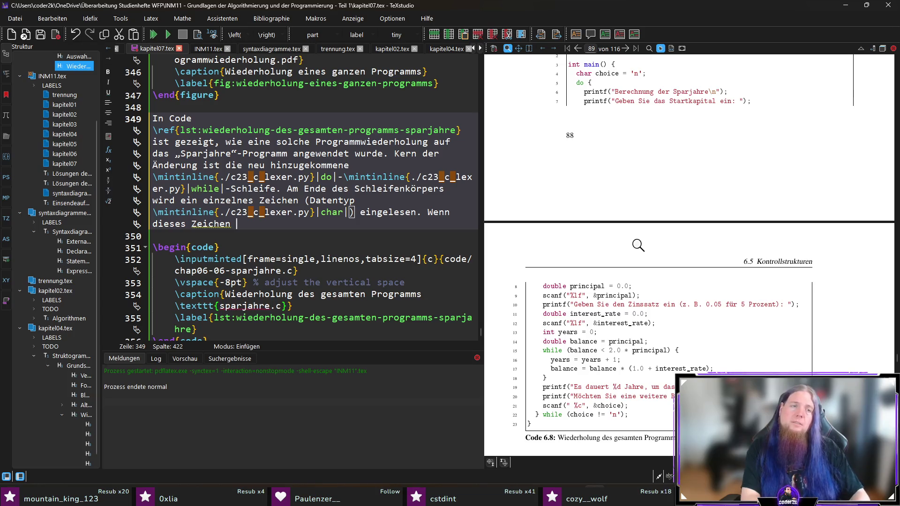
text(ungleich )
text(dem B)
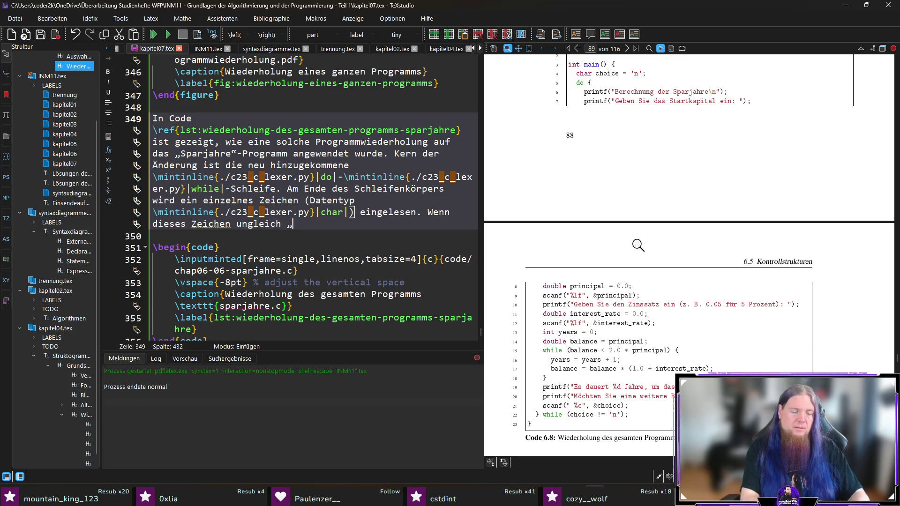
text(uchstaben „)
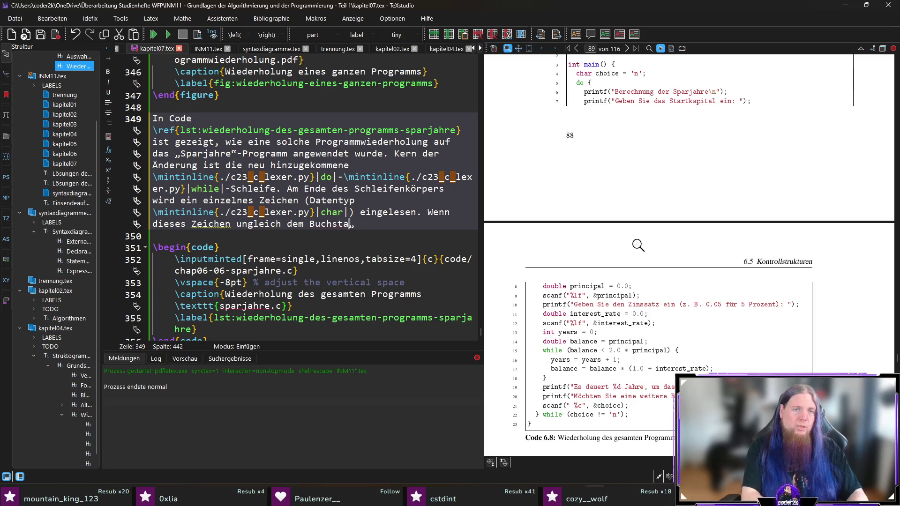
text(“ ist)
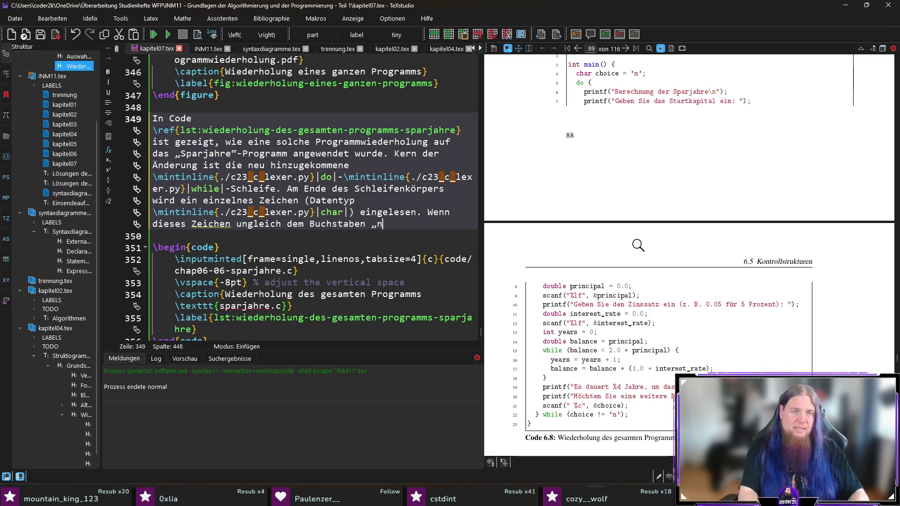
- Finish the paragraph: the loop body repeats, so the program needn't be restarted; then recompile
key(Up)
key(ctrl+shift+Right)
text(Solange )
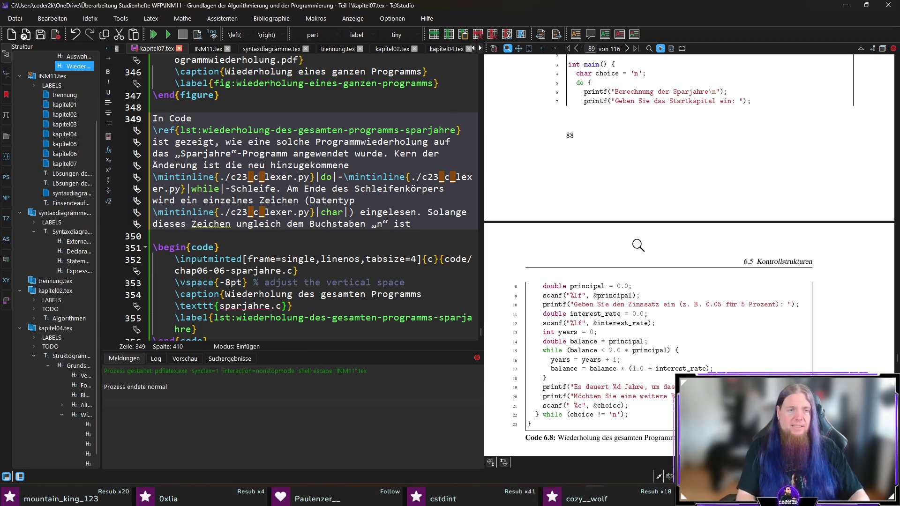
text(, wird )
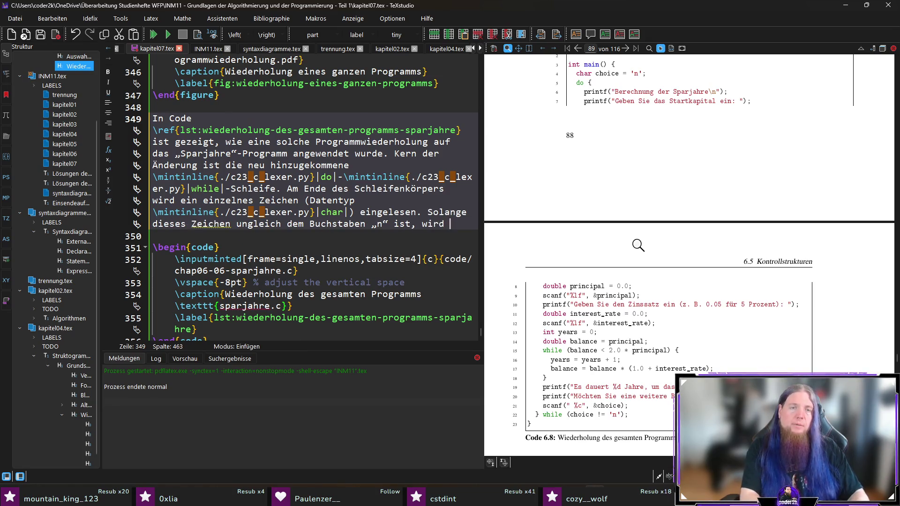
text(die Sleife wied)
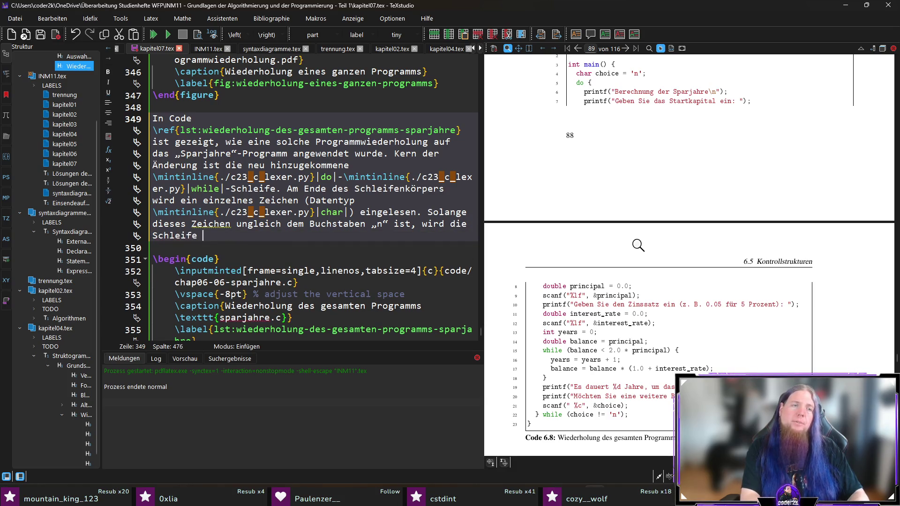
key(BackSpace)
key(BackSpace)
key(BackSpace)
key(BackSpace)
key(BackSpace)
key(BackSpace)
text(er Schleifenkörper wie)
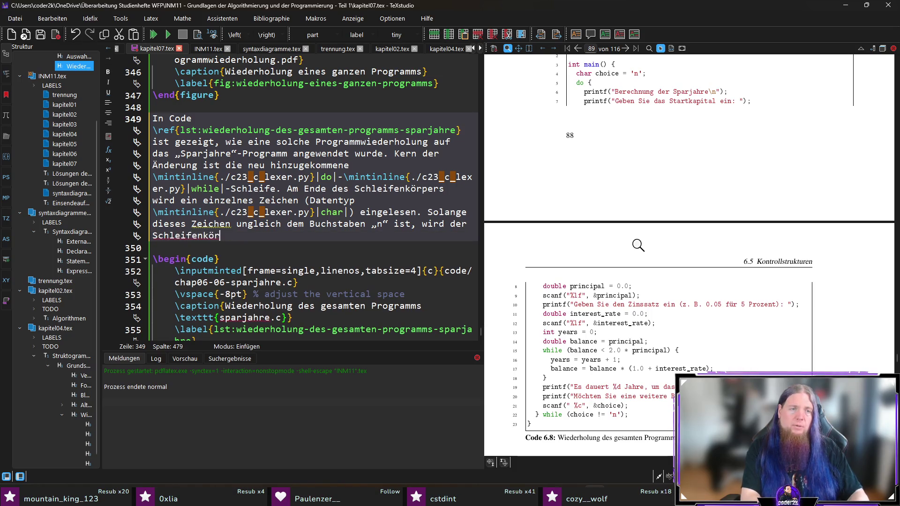
text(derhol)
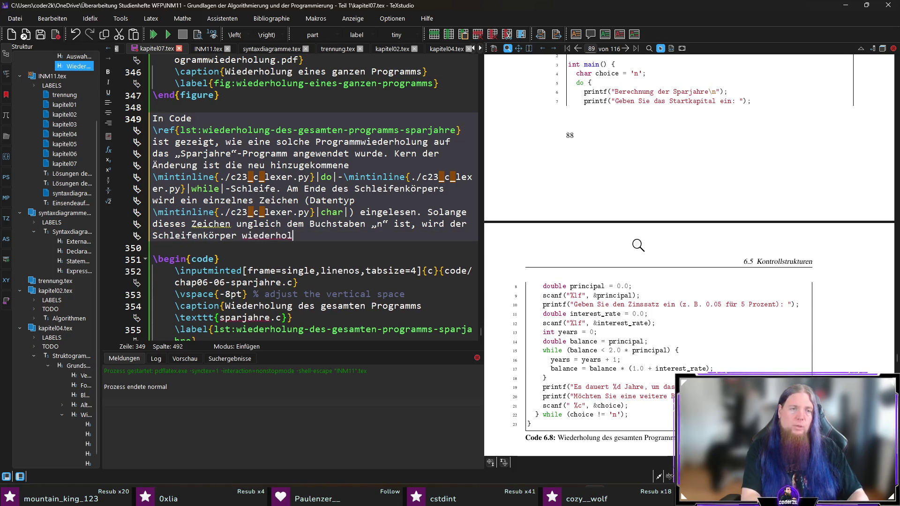
text(t. Dadurch mus)
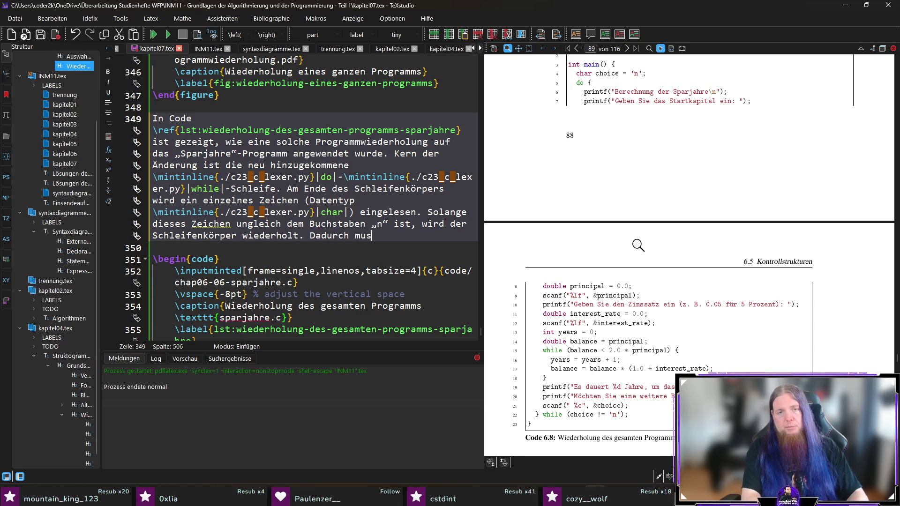
text(s das Programm nic)
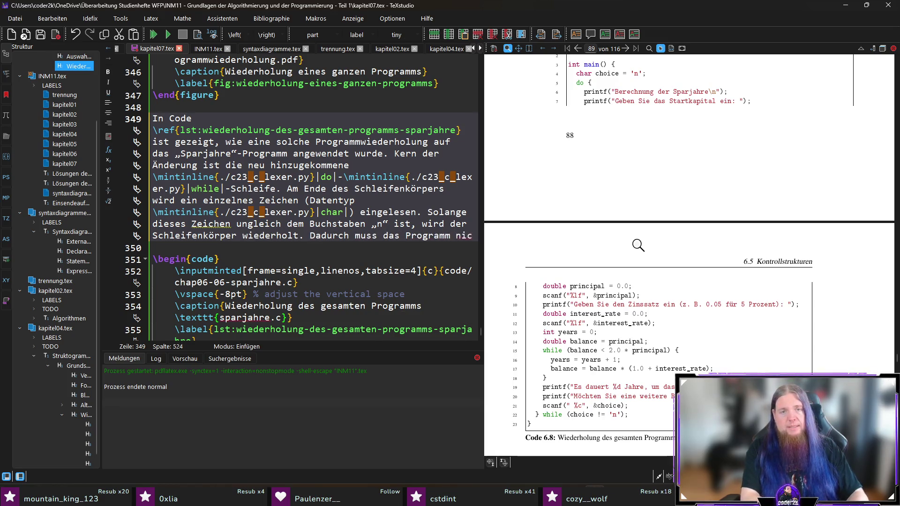
text(ht jedes Mal neu gestar)
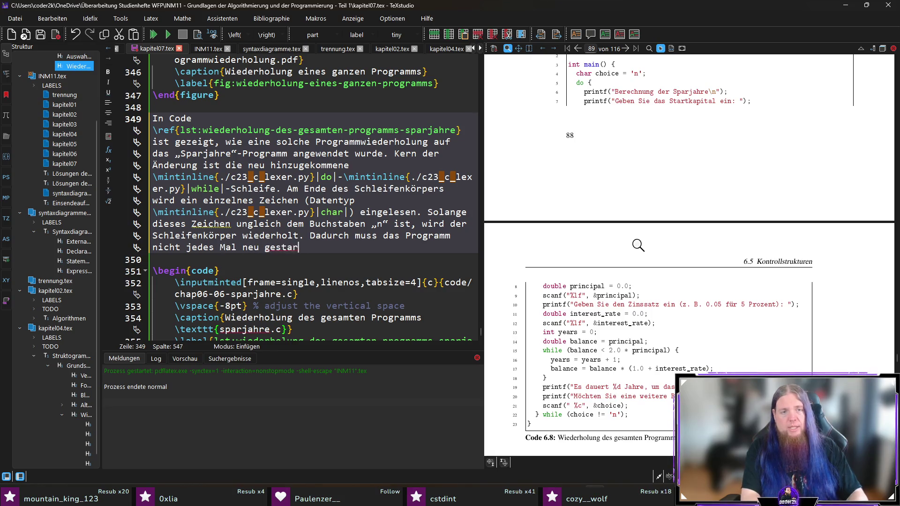
text(tet werden, wenn ein)
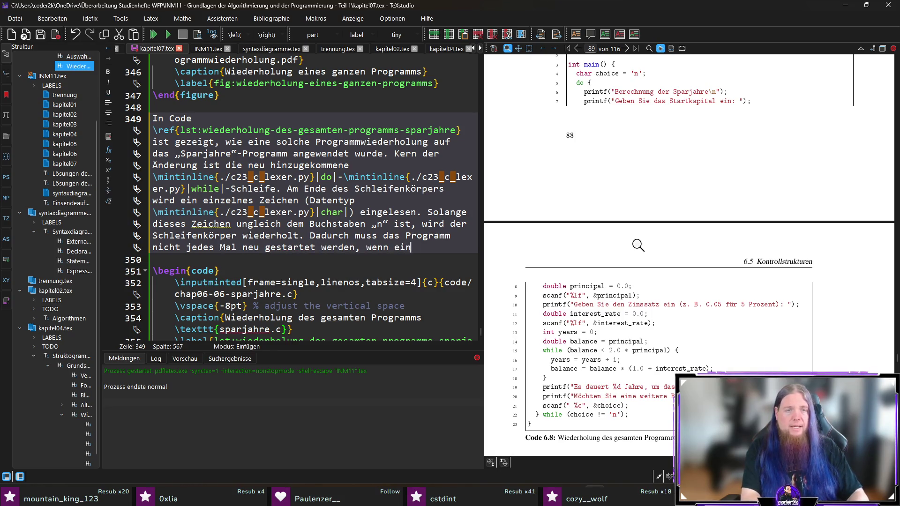
text(e neue Berechnung )
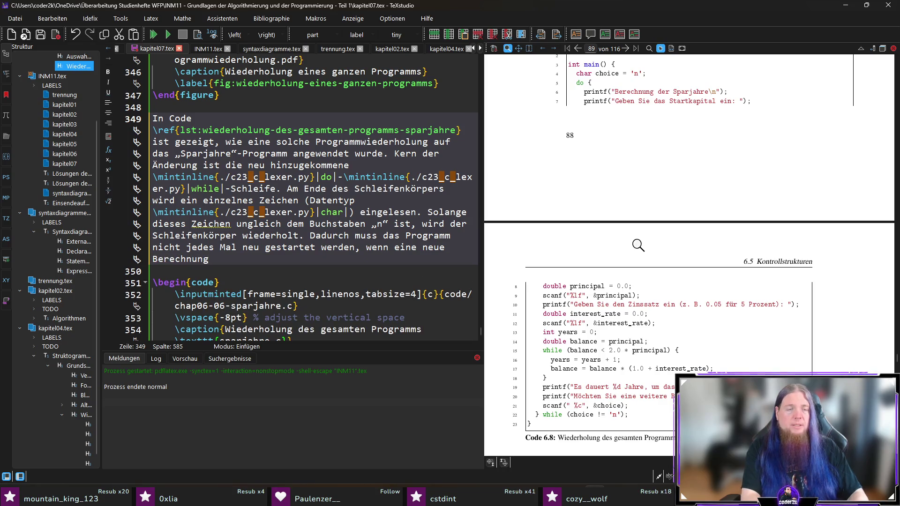
text(durchgeführt werden)
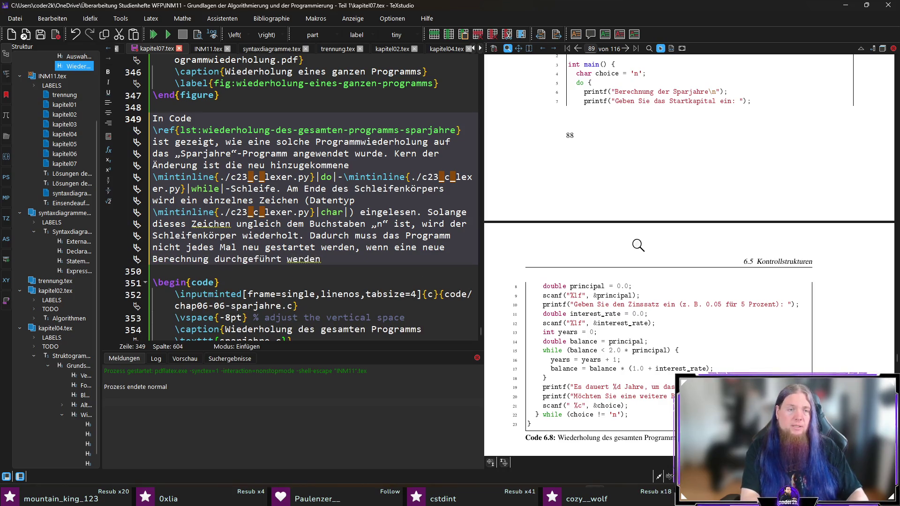
text( soll.)
key(F5)
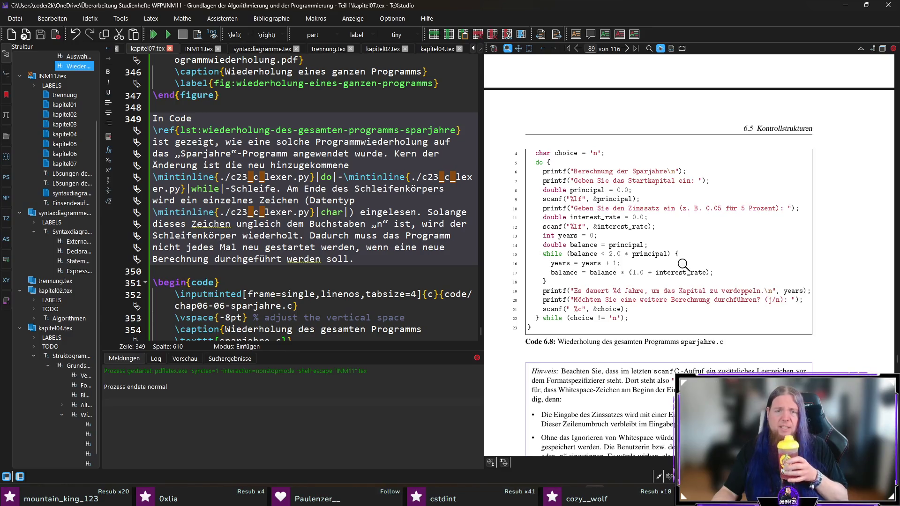
- Scroll the recompiled PDF preview to check Code 6.8 and the Hinweis box
scroll(691, 271, up, 5)
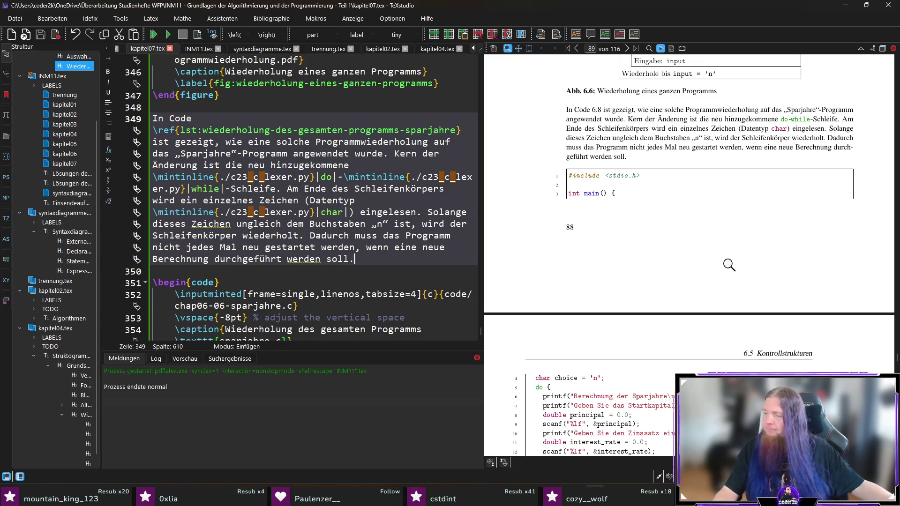
scroll(744, 240, down, 4)
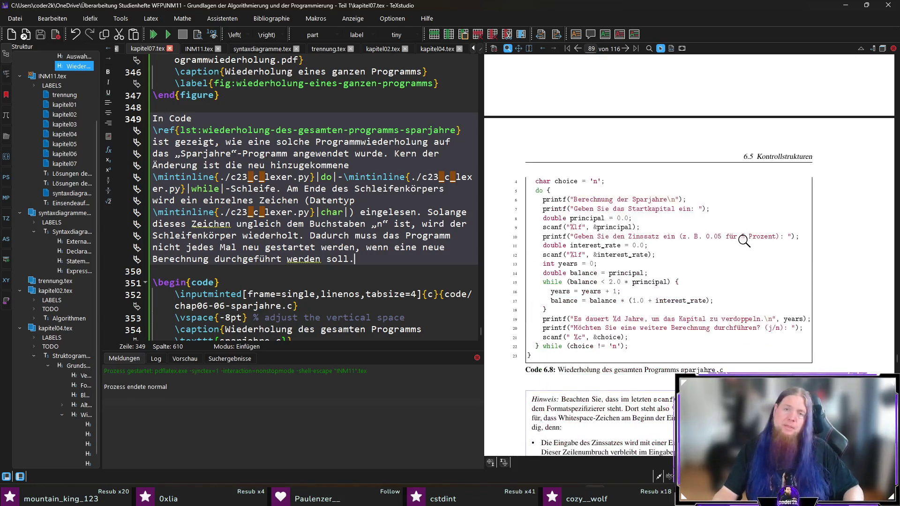
scroll(744, 241, down, 6)
scroll(745, 240, up, 2)
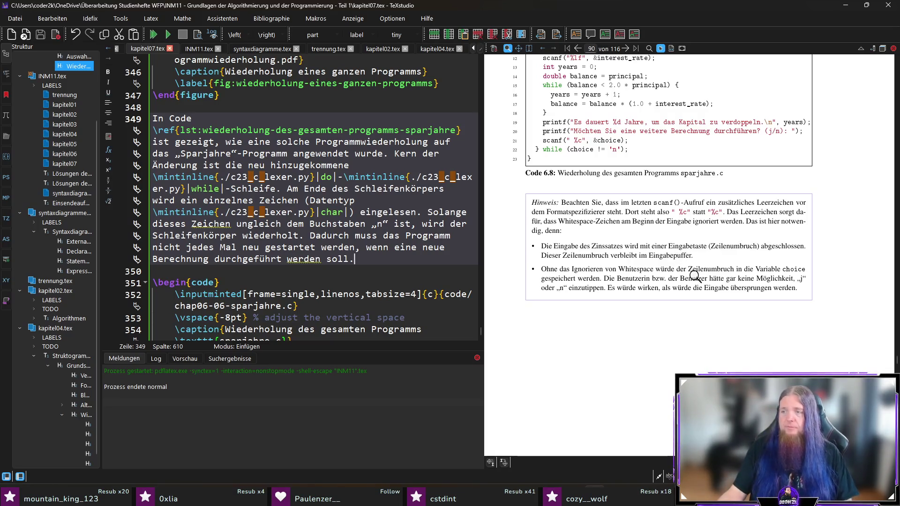
scroll(284, 242, down, 9)
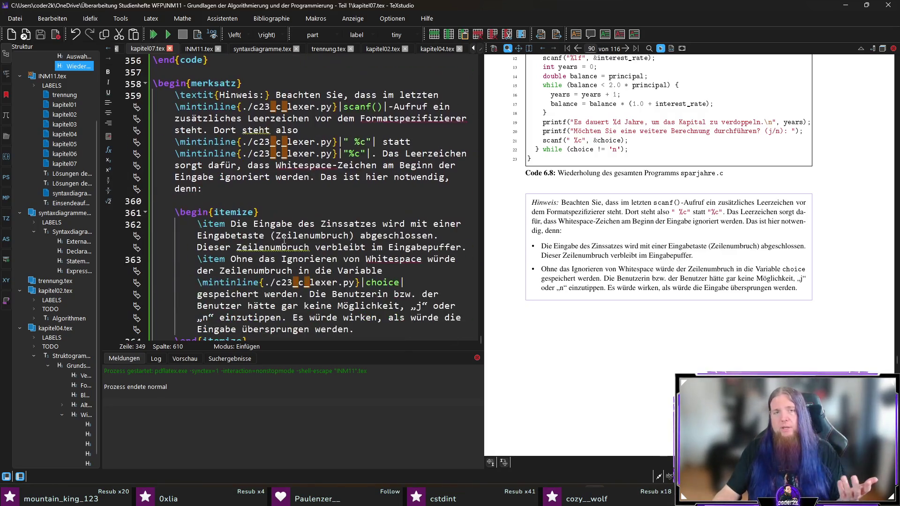
scroll(283, 242, down, 1)
- Add a blank line at the end of kapitel07.tex and scroll the PDF back to the Kontrollstrukturen diagram
key(ctrl+End)
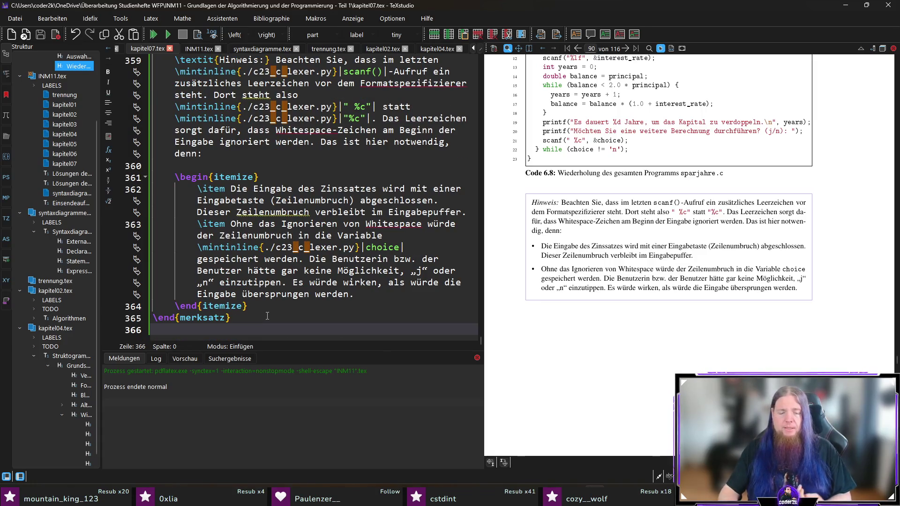
key(Return)
key(Return)
key(Up)
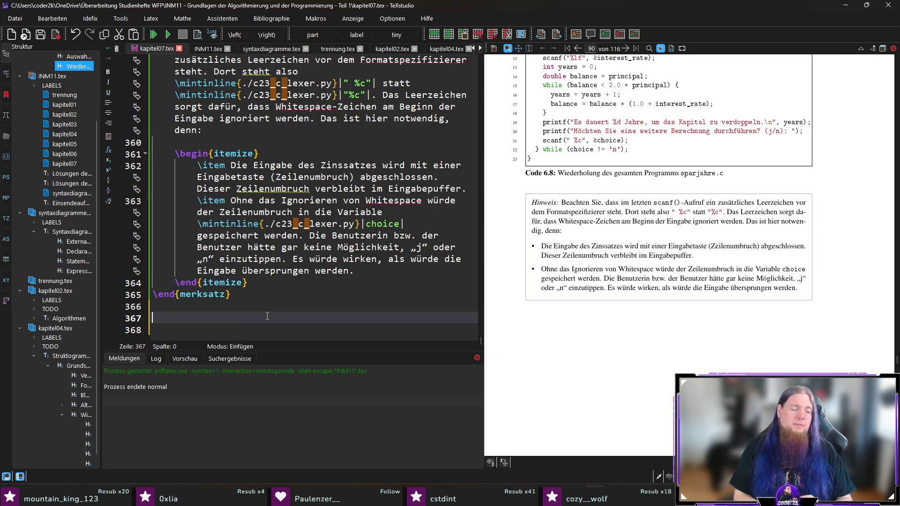
scroll(685, 132, up, 20)
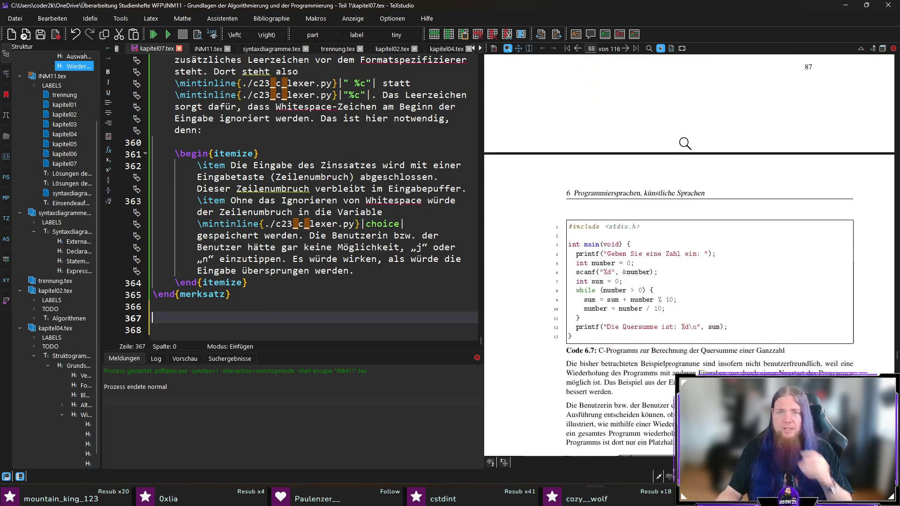
scroll(686, 133, up, 15)
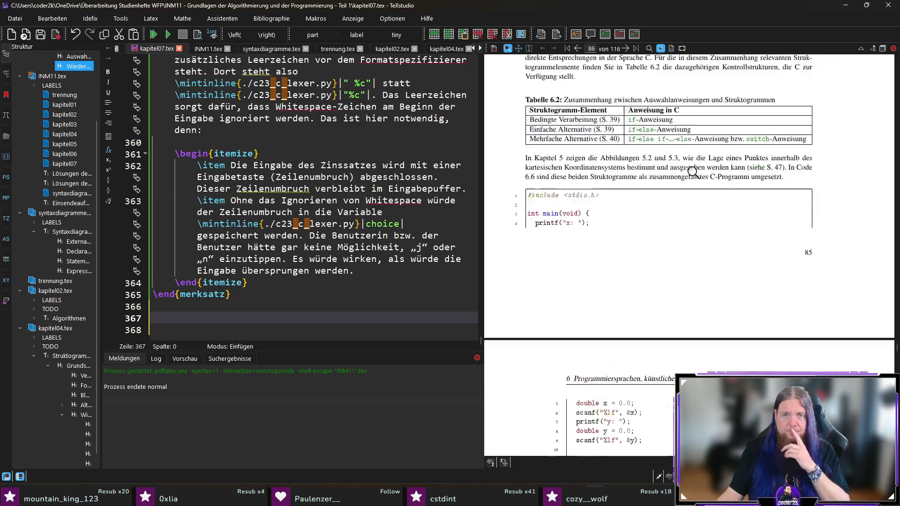
- Write the paragraph referencing the fig:uebersicht-ueber-die-vorhandenen-kontrollstrukturen figure and introducing C's for-Schleife as another loop type
scroll(694, 172, down, 3)
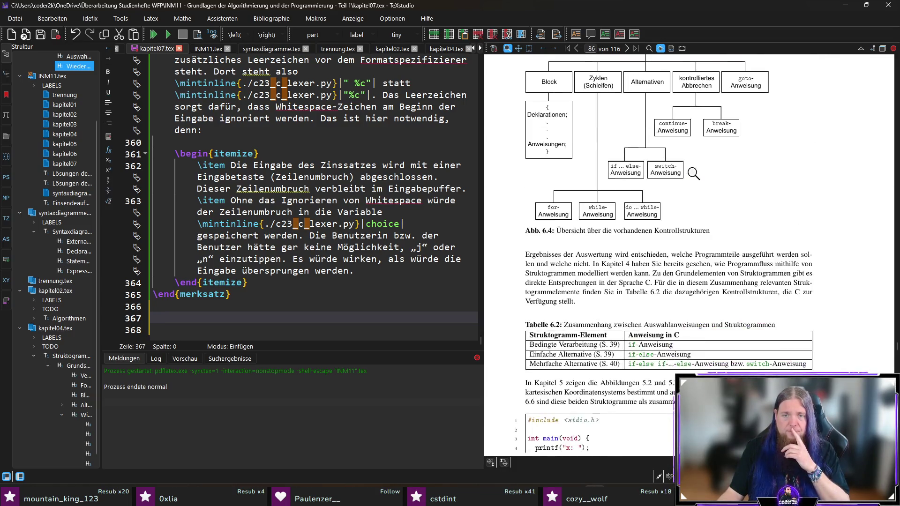
scroll(688, 200, up, 1)
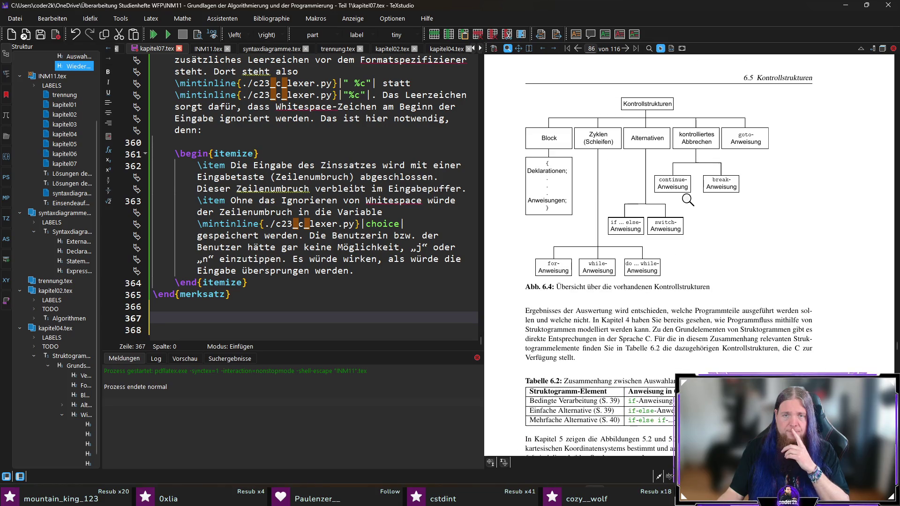
text(WieSie in Abb. ef{)
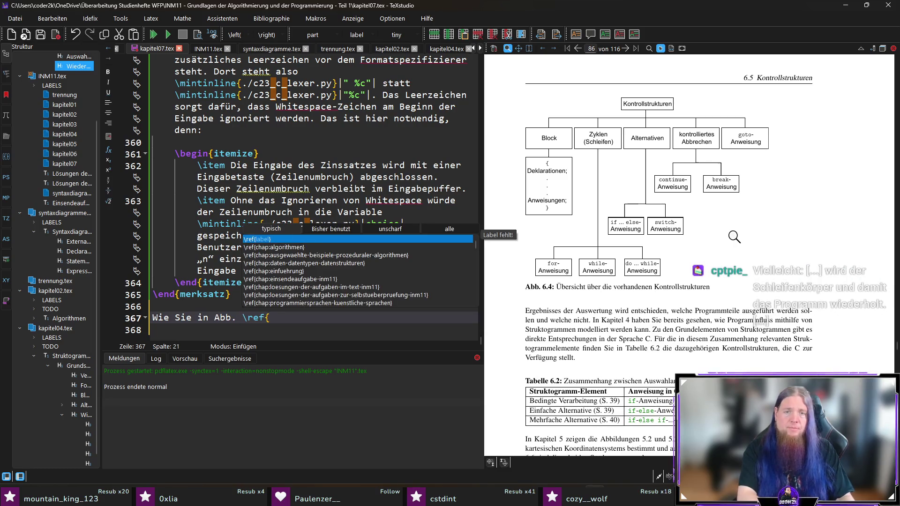
text(fig:ueb)
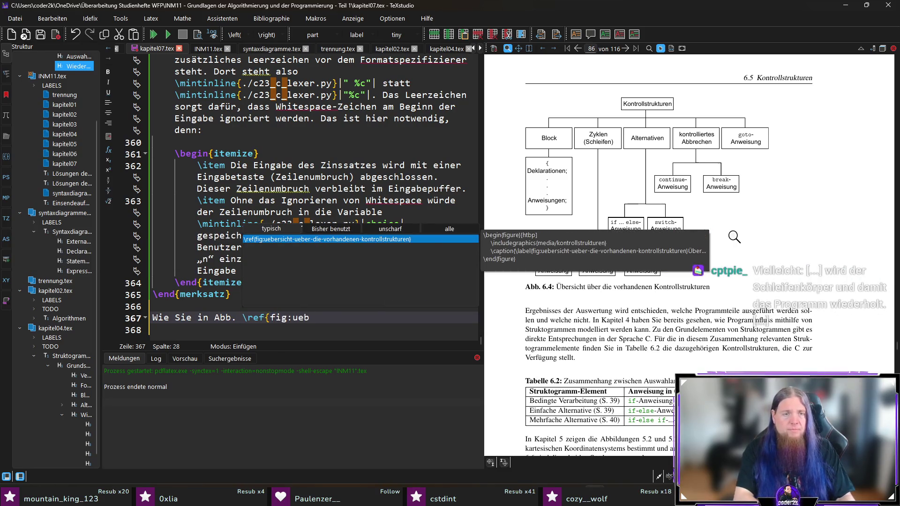
key(Return)
text(se)
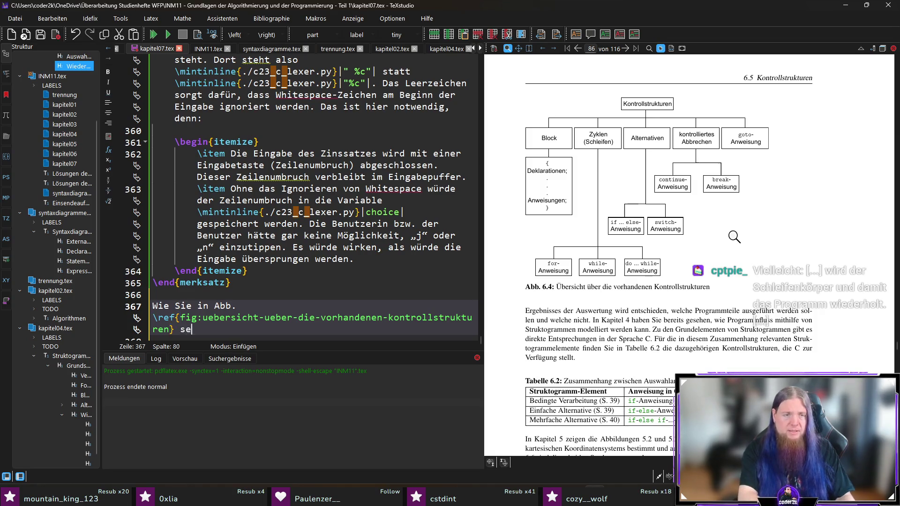
text(hen konnten, ver)
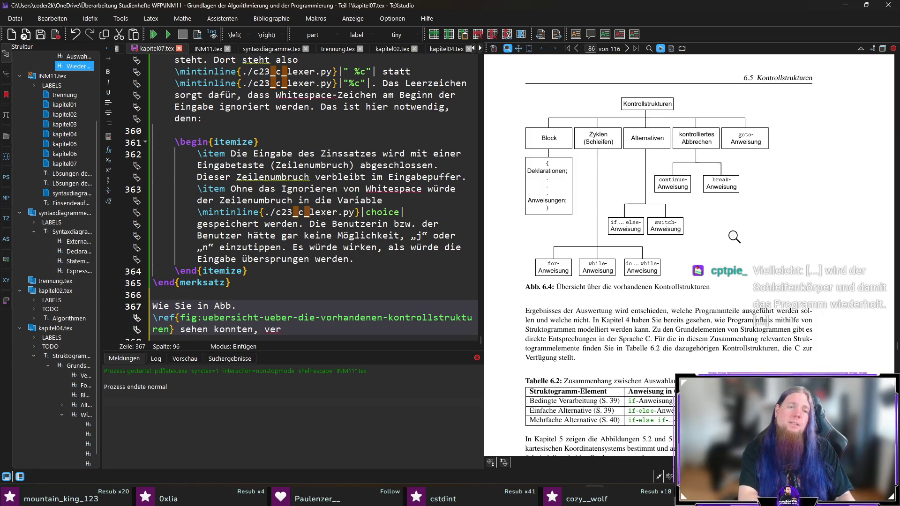
text(fügt die )
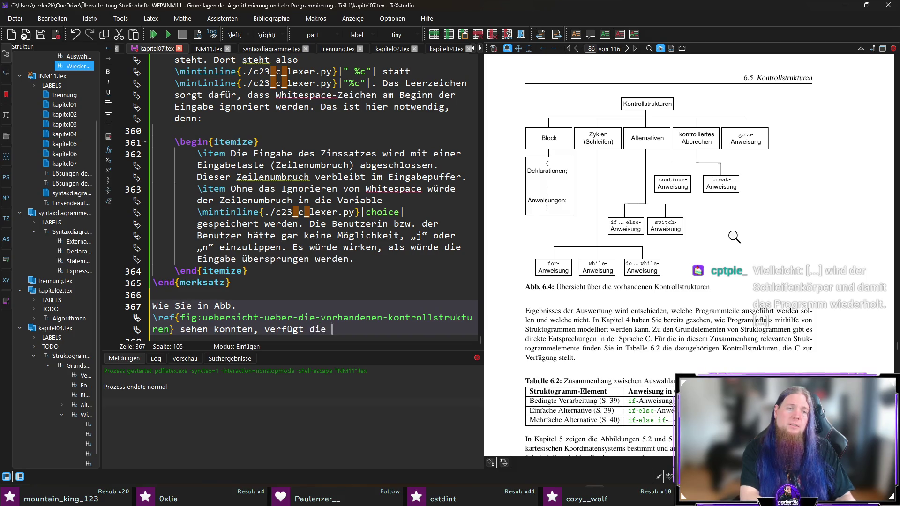
text(Programmiersprache C )
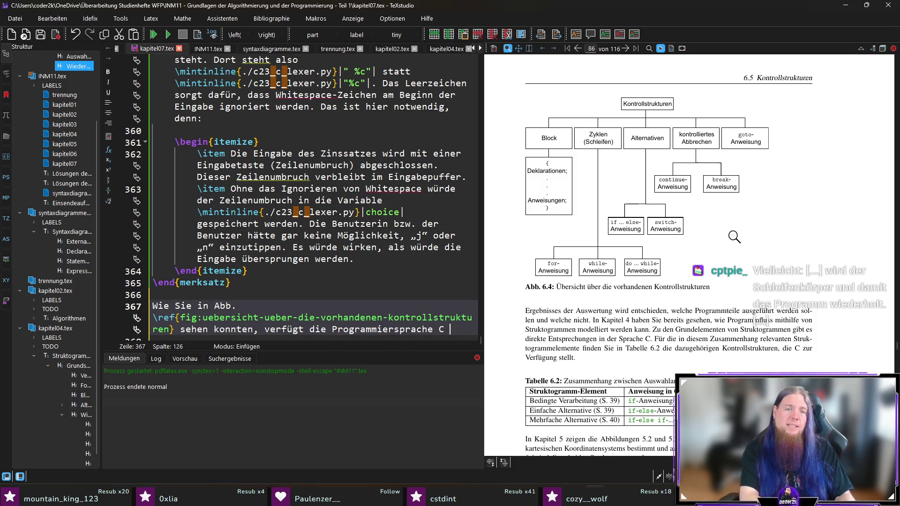
text(noch über einen weitere)
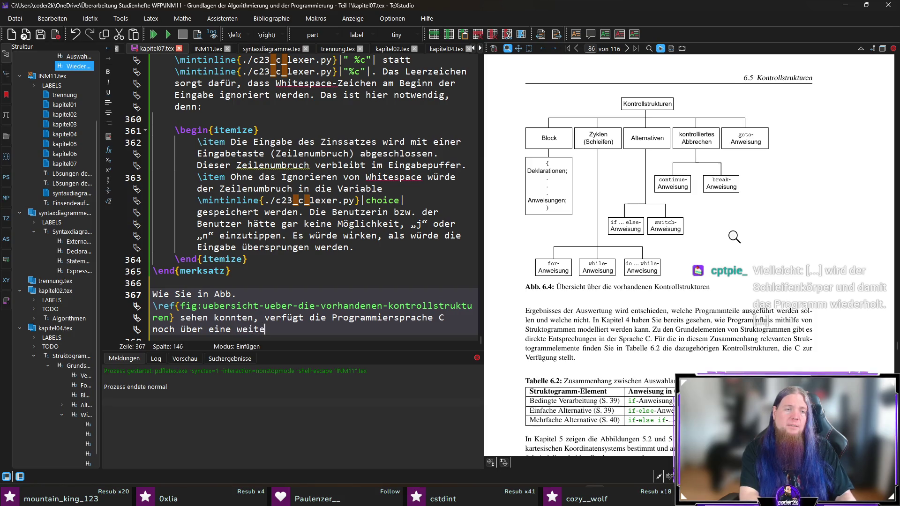
text(n)
key(End)
text(n Schleifen)
text(typ)
text(: Die )
text(\mintinline{./c23_c_lexer.py}|for|)
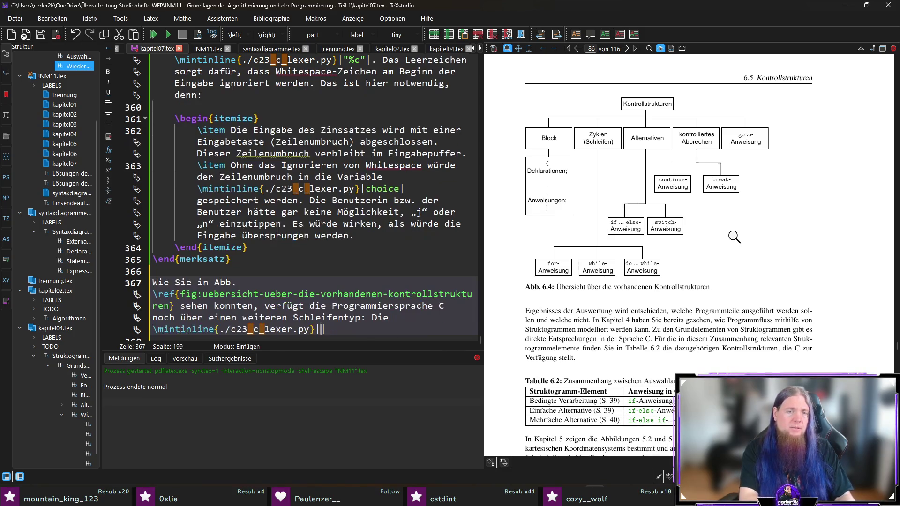
text(-Schleife.)
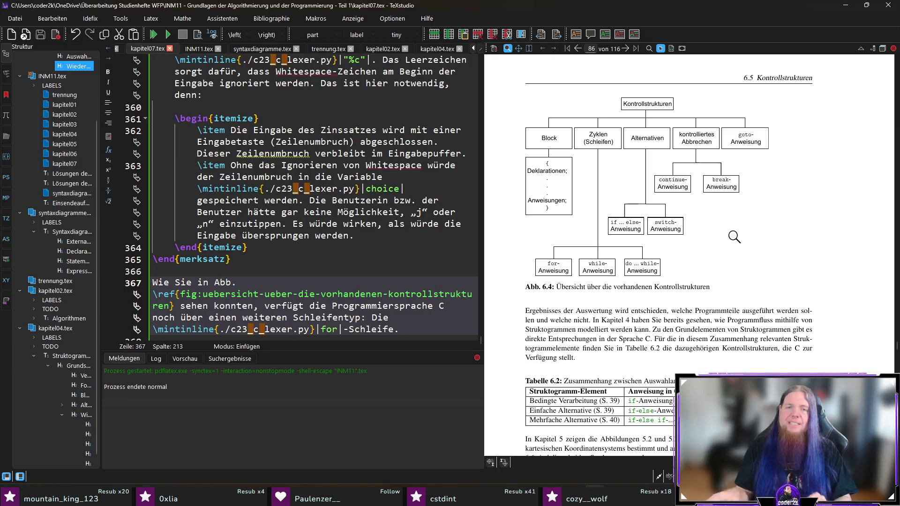
- Explain that the for-loop suits a variable that is increased or decreased with each loop iteration
scroll(421, 317, down, 1)
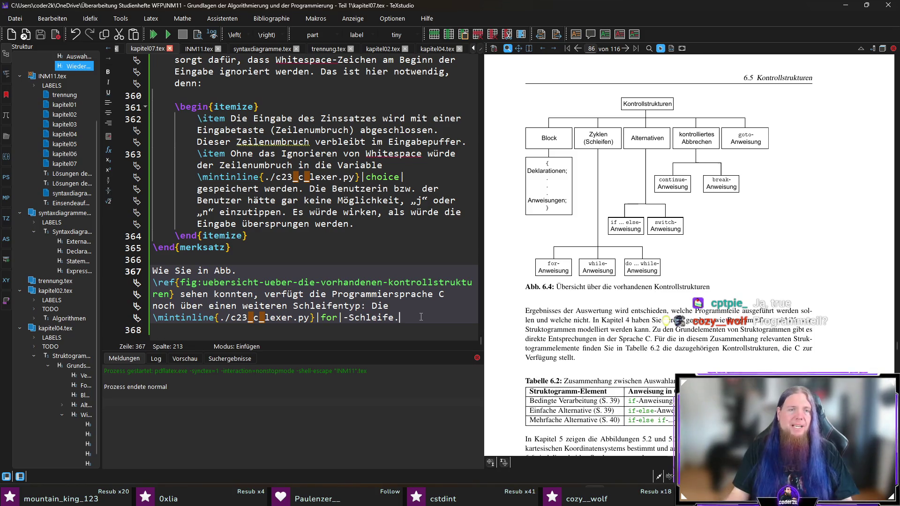
scroll(375, 228, up, 10)
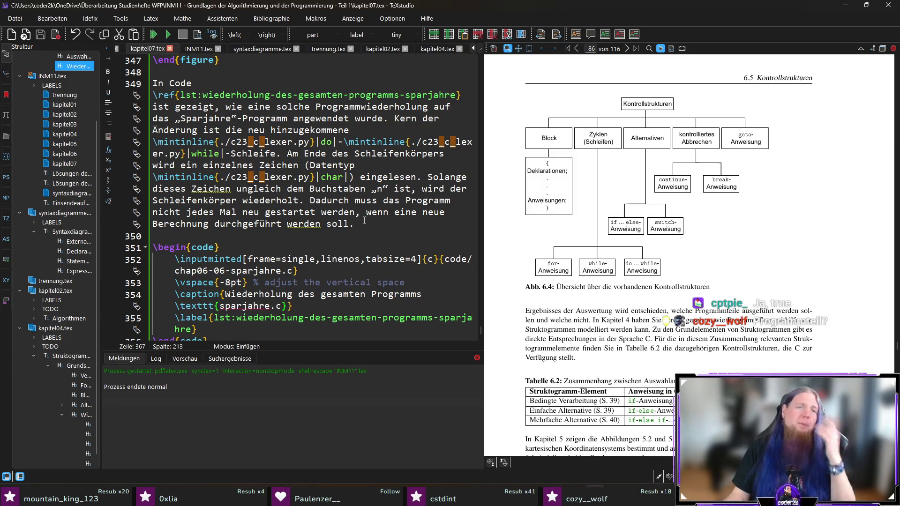
scroll(356, 224, down, 10)
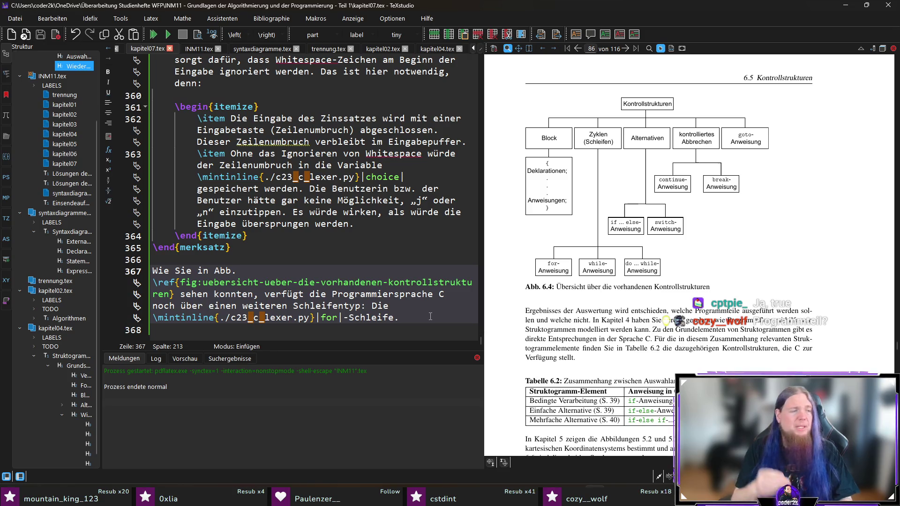
text(Sie wird insbesondere dann verwendet, wenn )
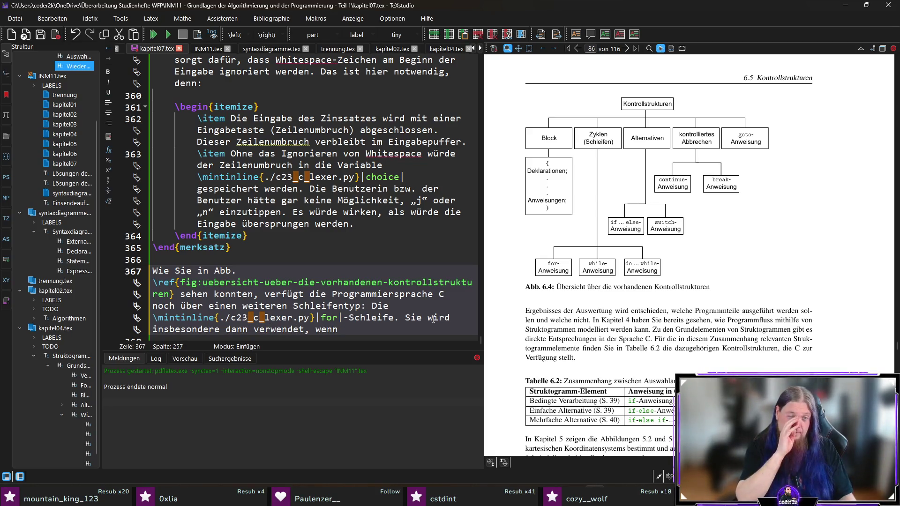
text(der Wer)
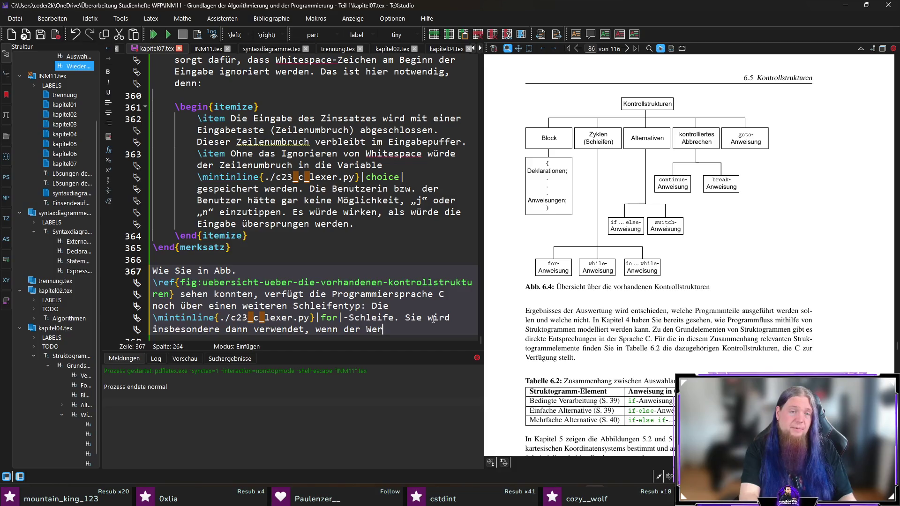
text(t einer Variablen )
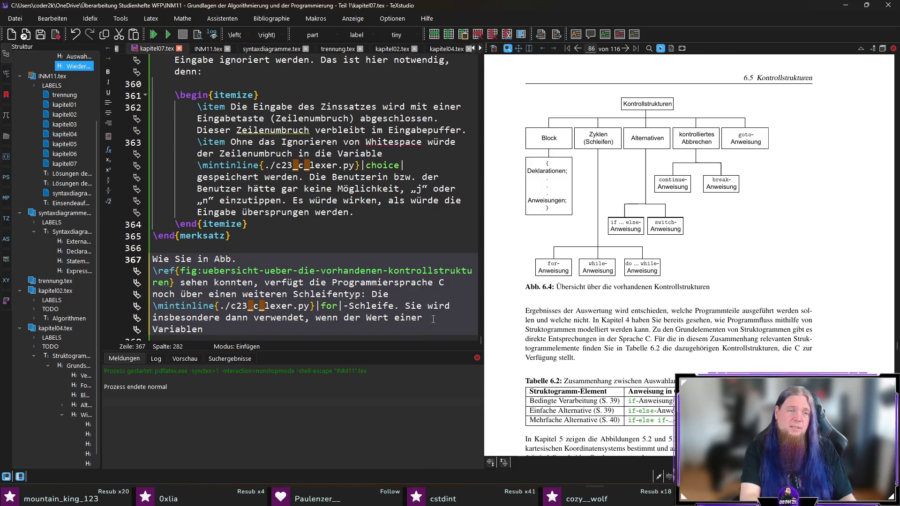
text(mit jeder S)
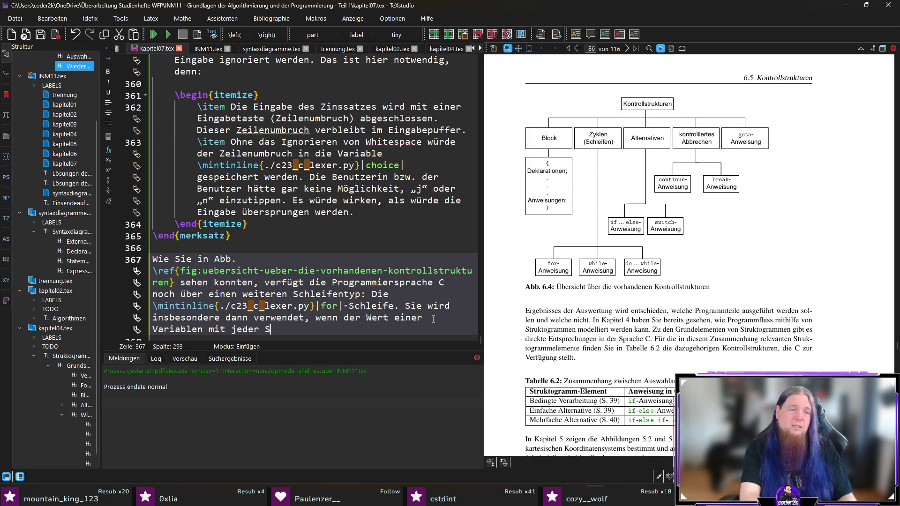
text(chleifenwiederholung )
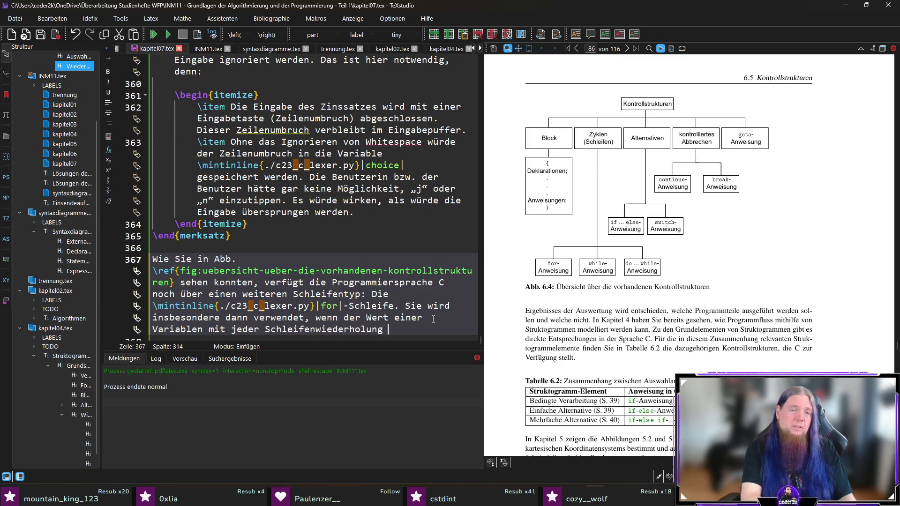
text(um)
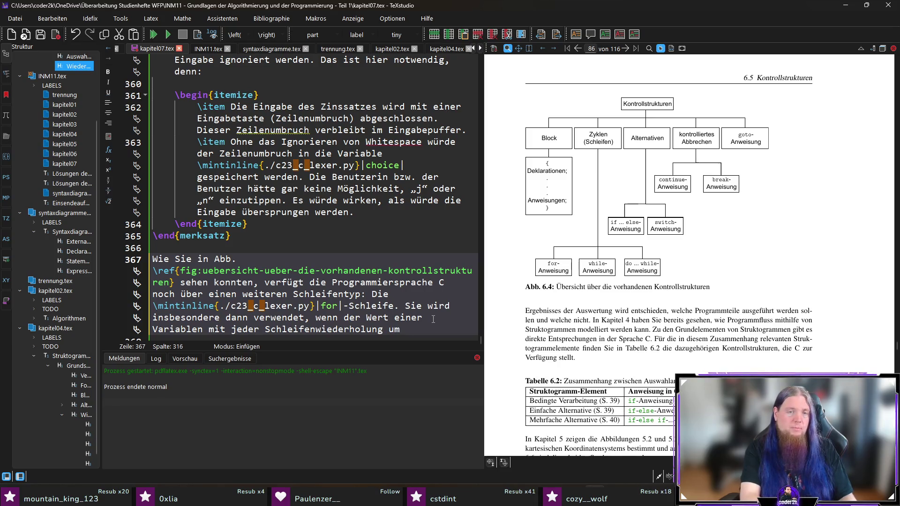
text( einen festen Betr)
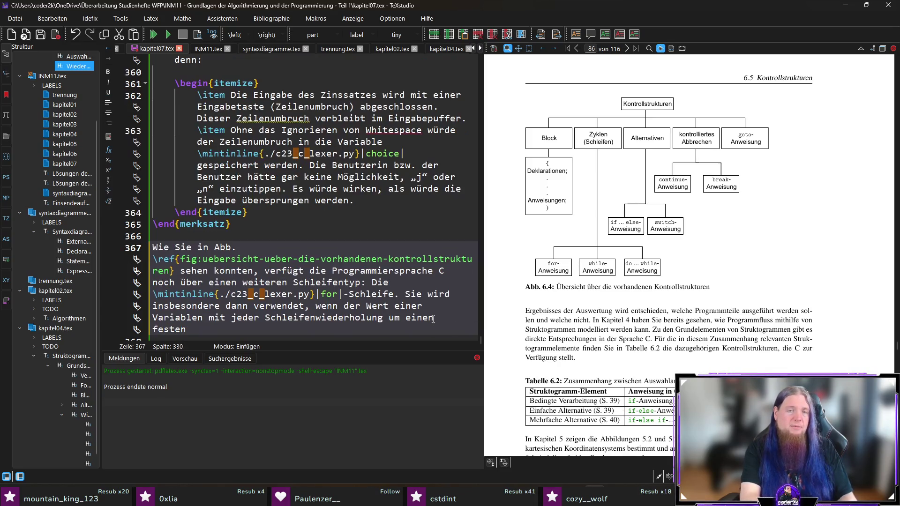
key(ctrl+shift+Left)
key(ctrl+shift+Left)
key(ctrl+shift+Left)
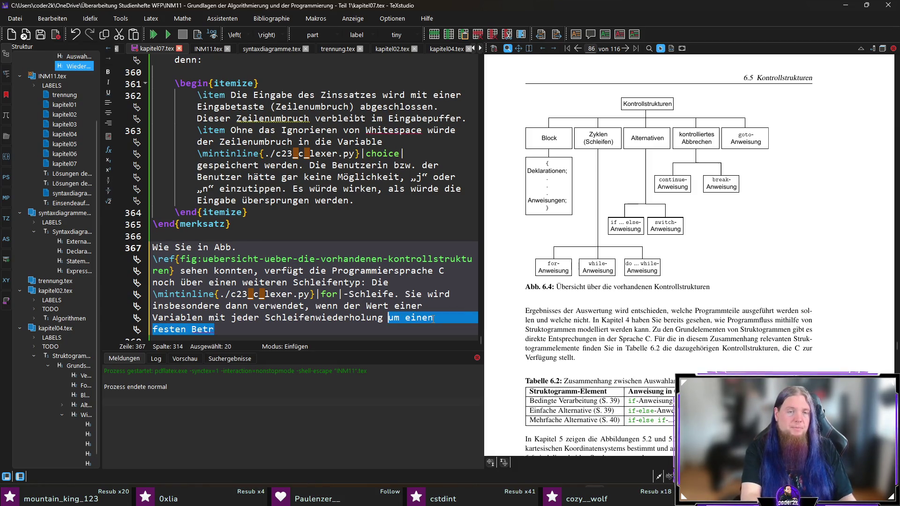
text(erhöht oder ve)
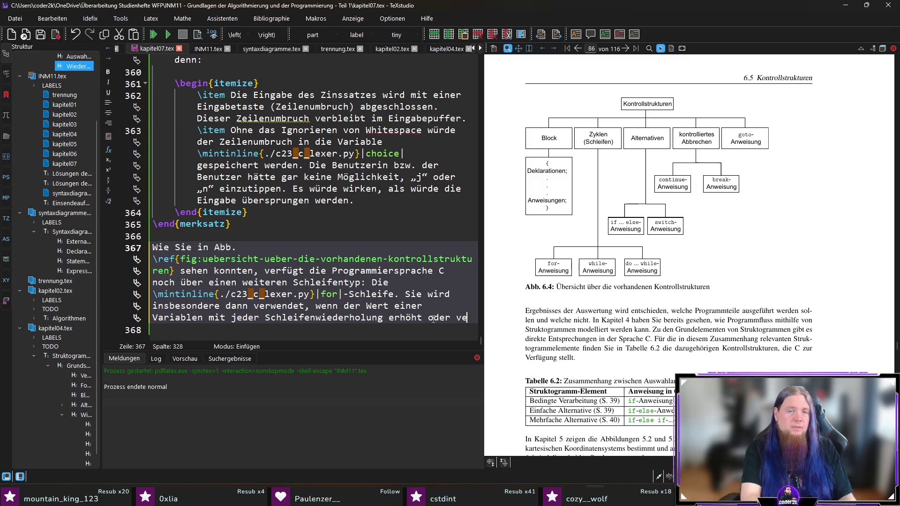
text(rr)
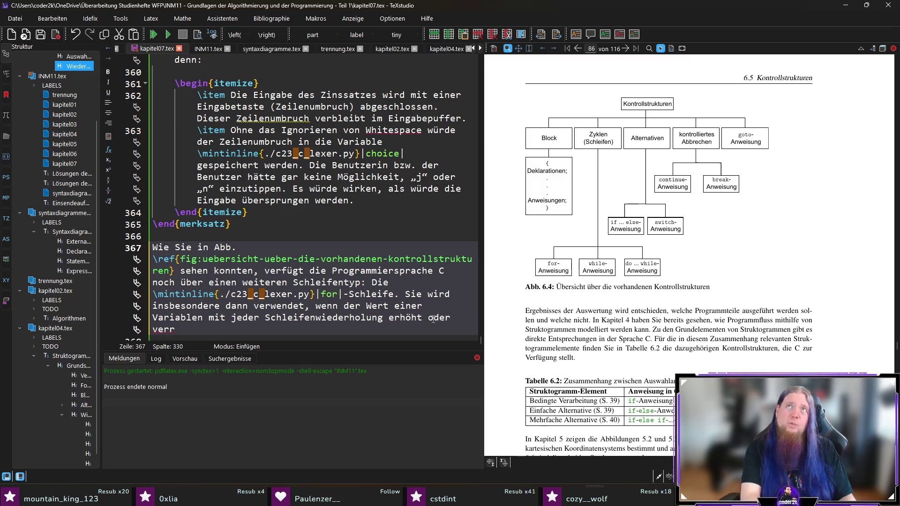
key(BackSpace)
text(mindet)
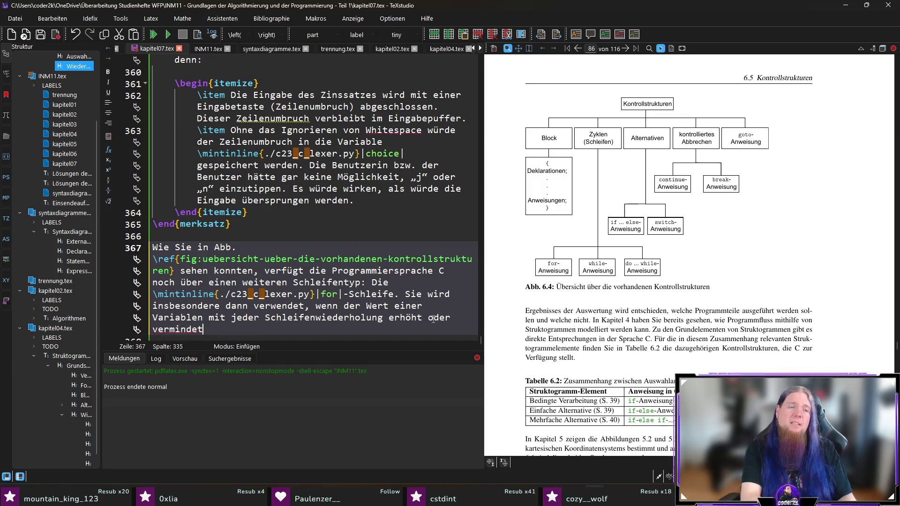
key(BackSpace)
text(rt werden soll. )
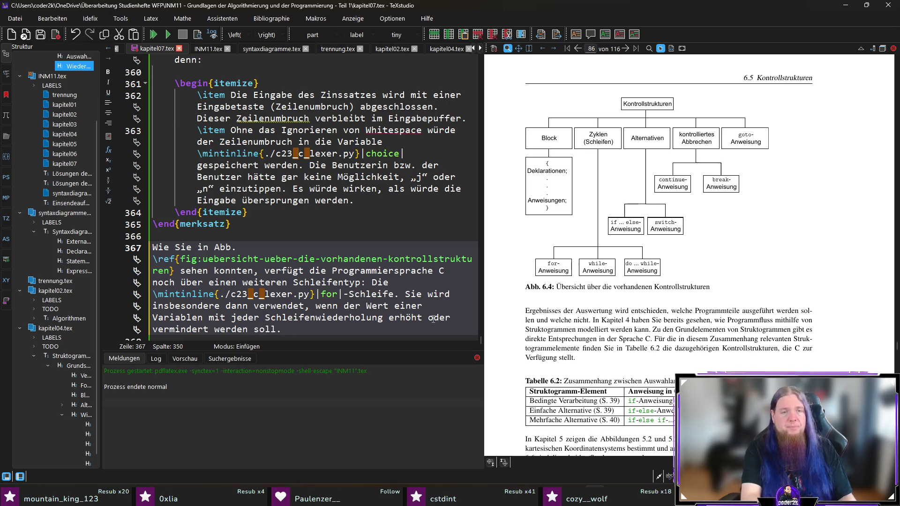
text(I.)
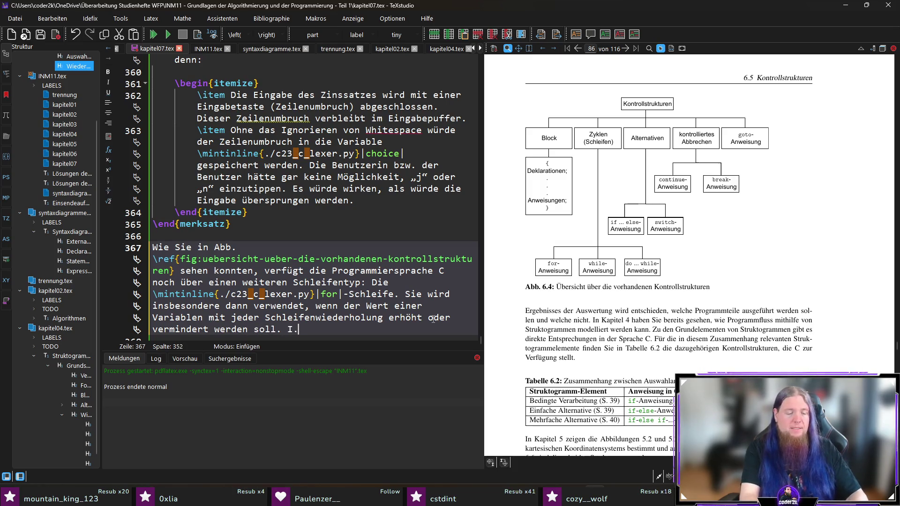
text(.R. we)
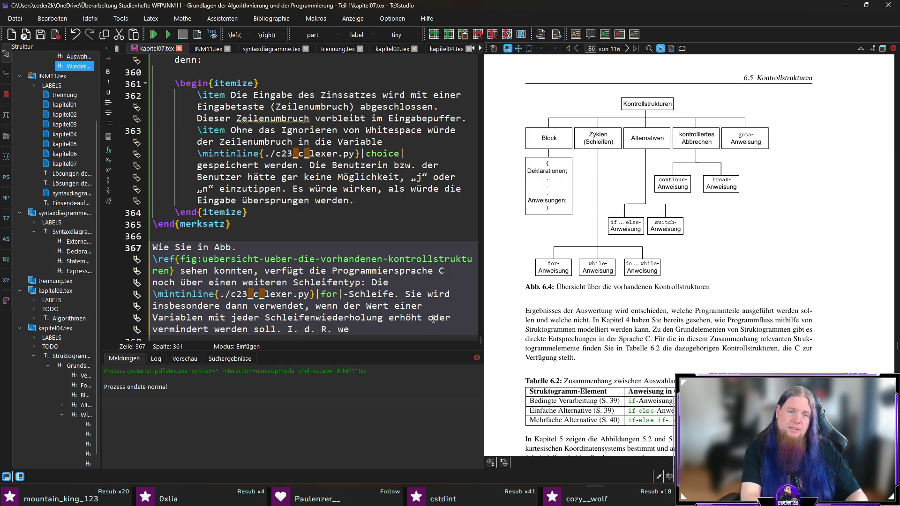
key(BackSpace)
key(BackSpace)
text(is)
- Add that a for-Schleife is used when the exact repetition count is known beforehand, and save kapitel07.tex
key(BackSpace)
key(BackSpace)
text(wird eine \mi)
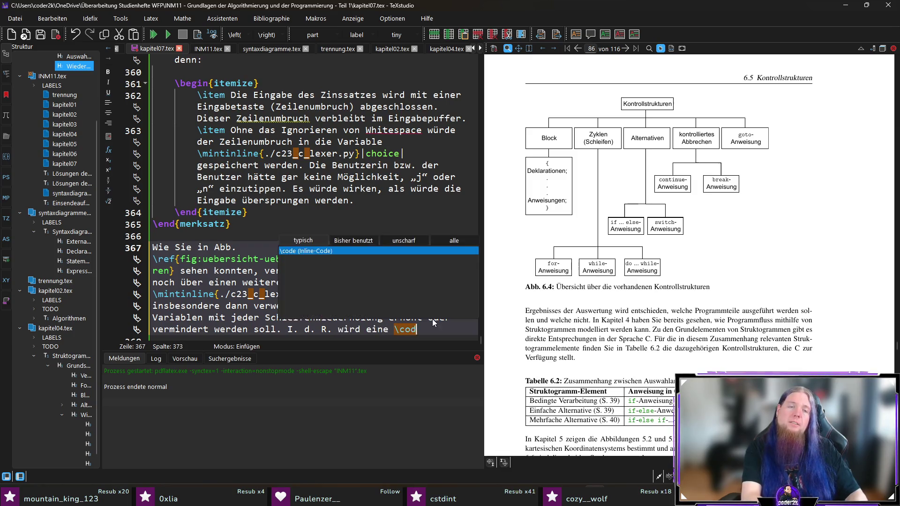
key(Return)
text(for|-Schleife)
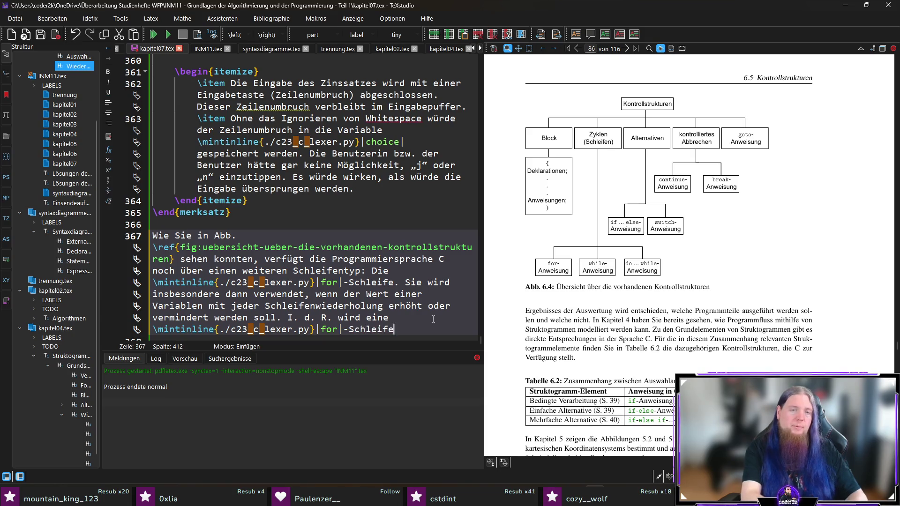
text( also dann benu)
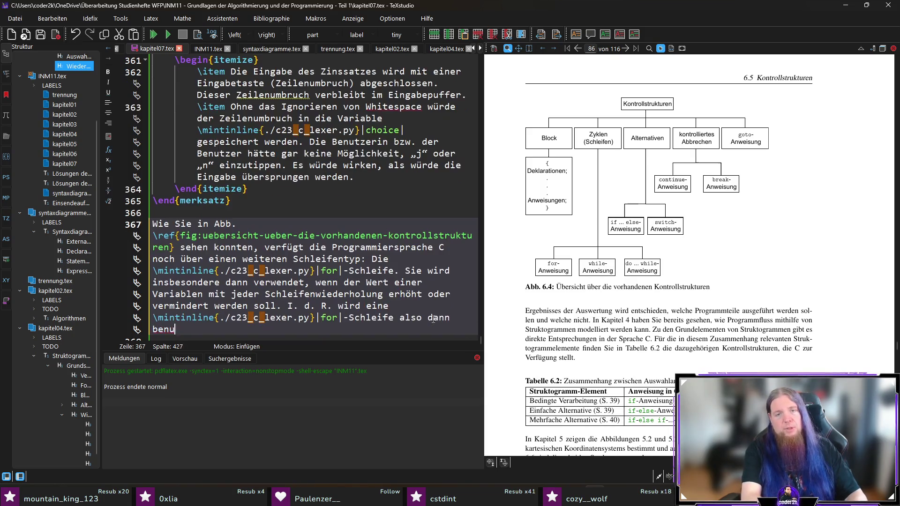
text(tzt, wenn die )
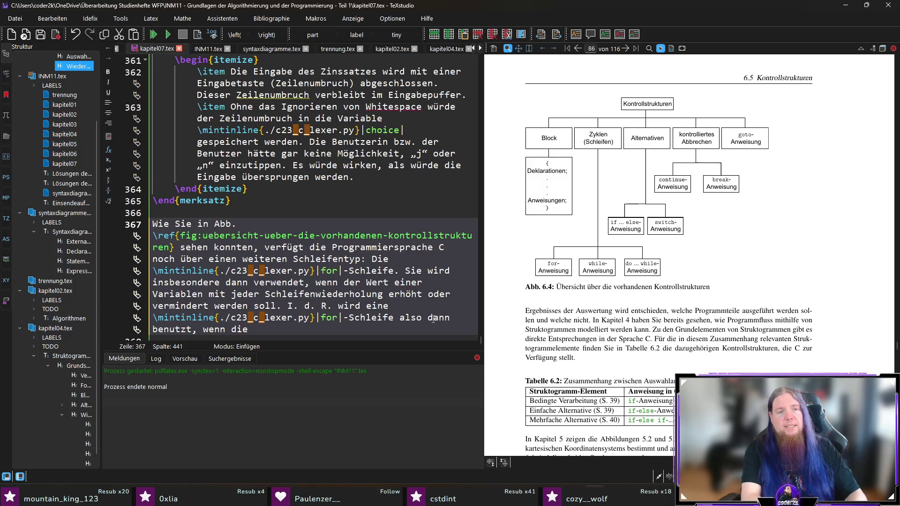
text(genaue An)
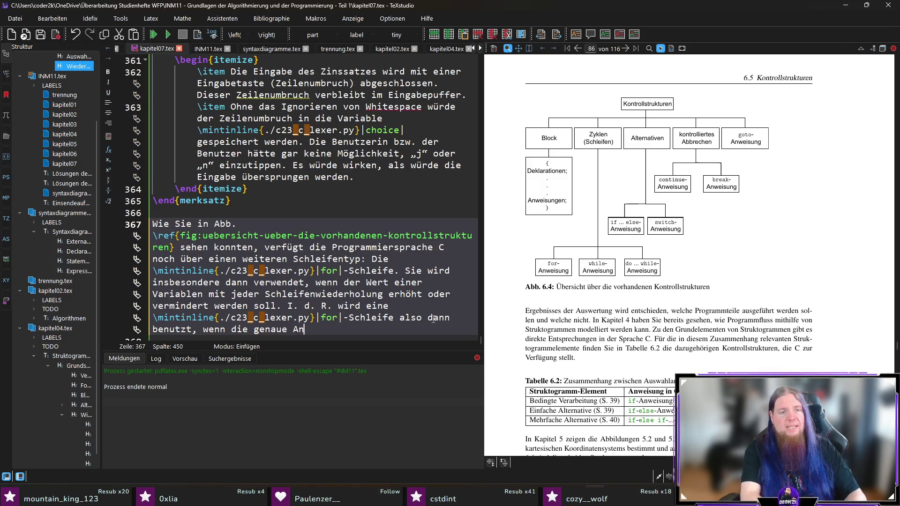
text(zahl von Wiederho)
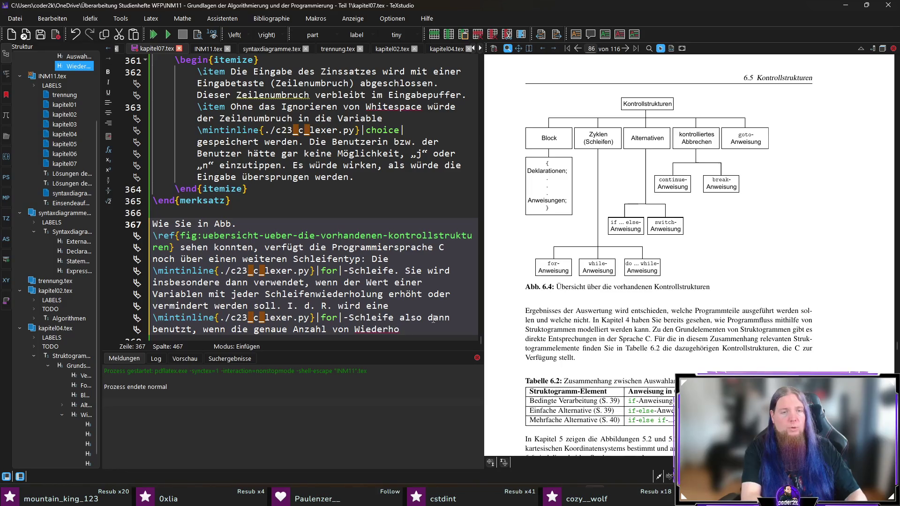
text(lungen bereits im )
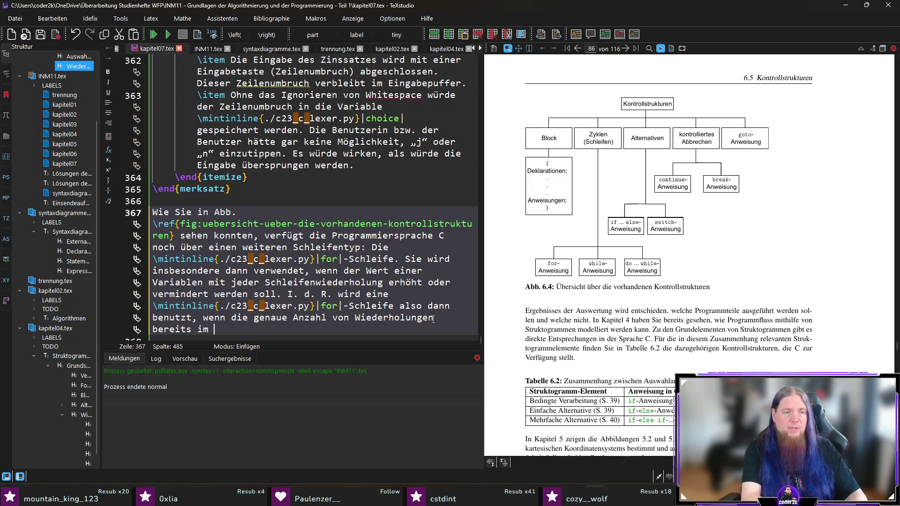
text(Voraus feststeht.)
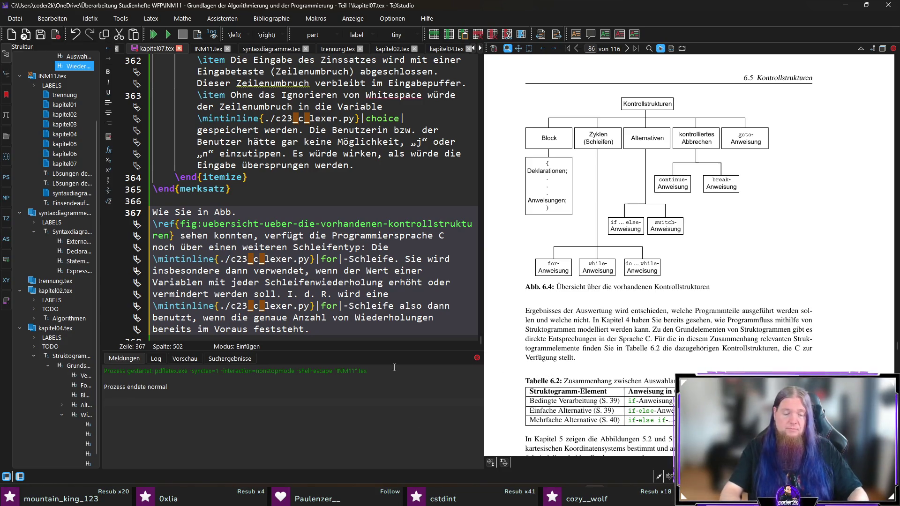
key(Return)
key(Return)
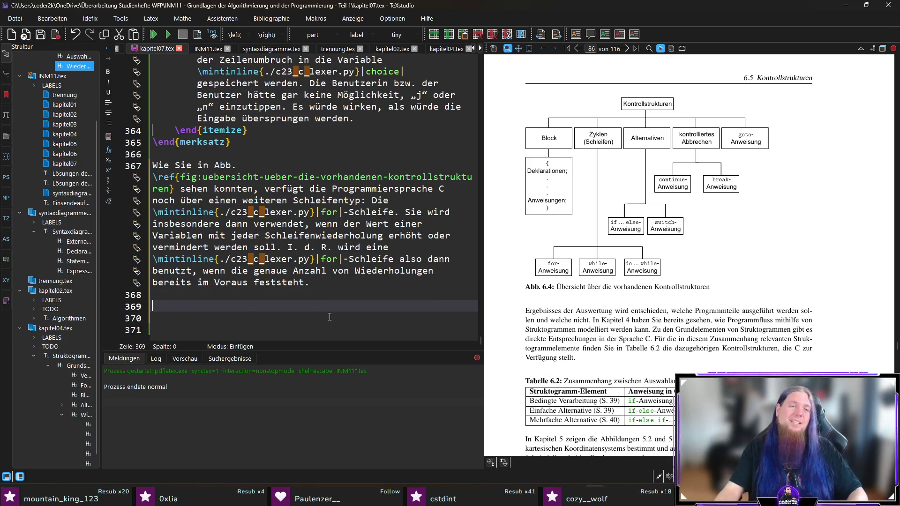
scroll(330, 313, up, 1)
key(ctrl+s)
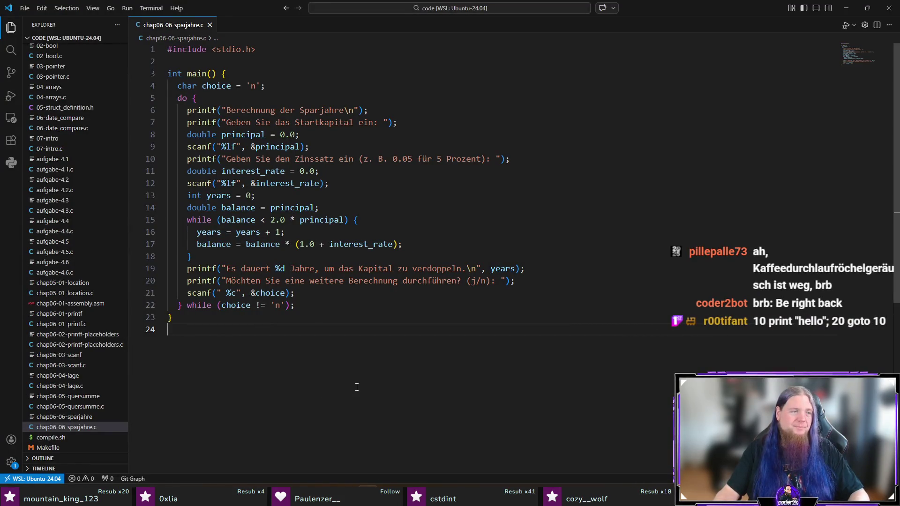
- Create a new file chap06-07-for.c in the project folder
scroll(354, 383, down, 1)
scroll(334, 365, down, 3)
scroll(314, 352, up, 4)
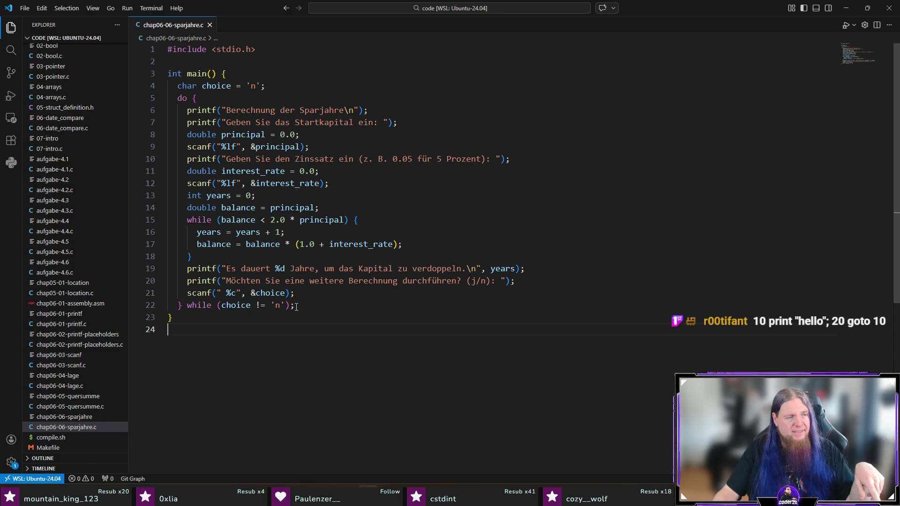
scroll(111, 185, up, 2)
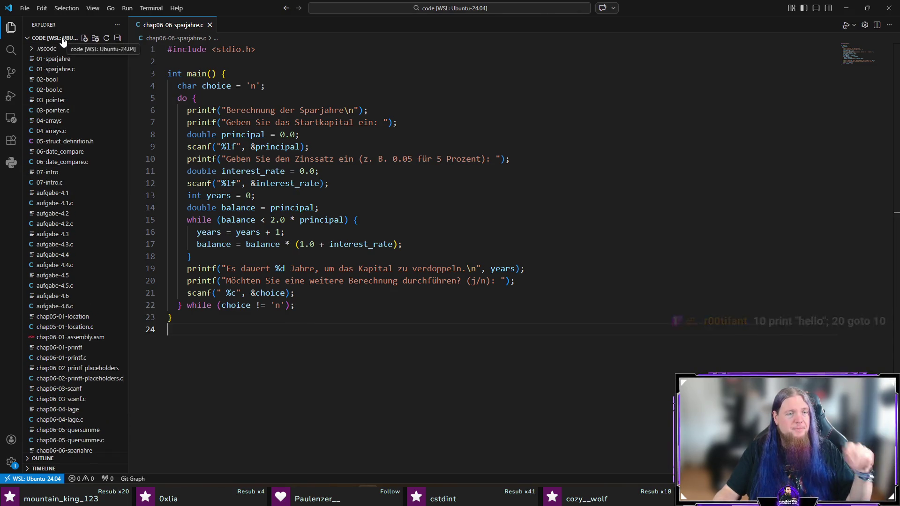
scroll(66, 422, down, 3)
double_click(70, 448)
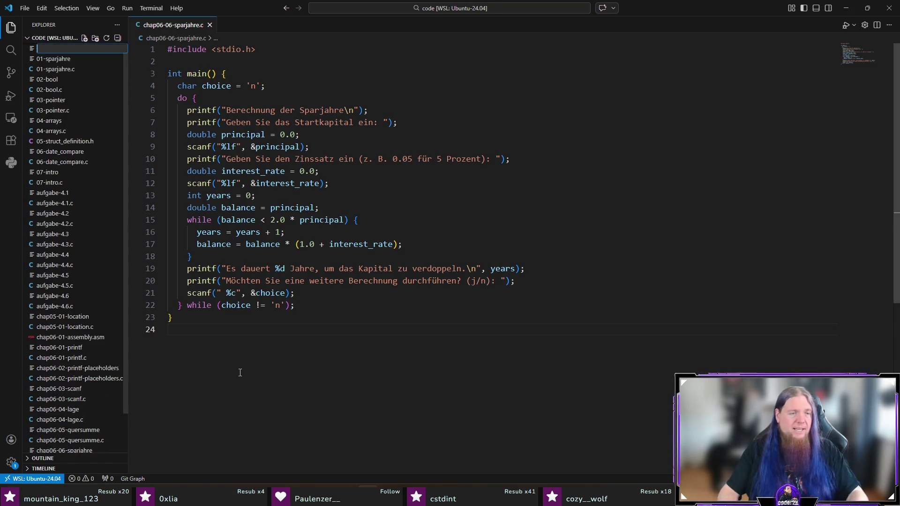
text(chap)
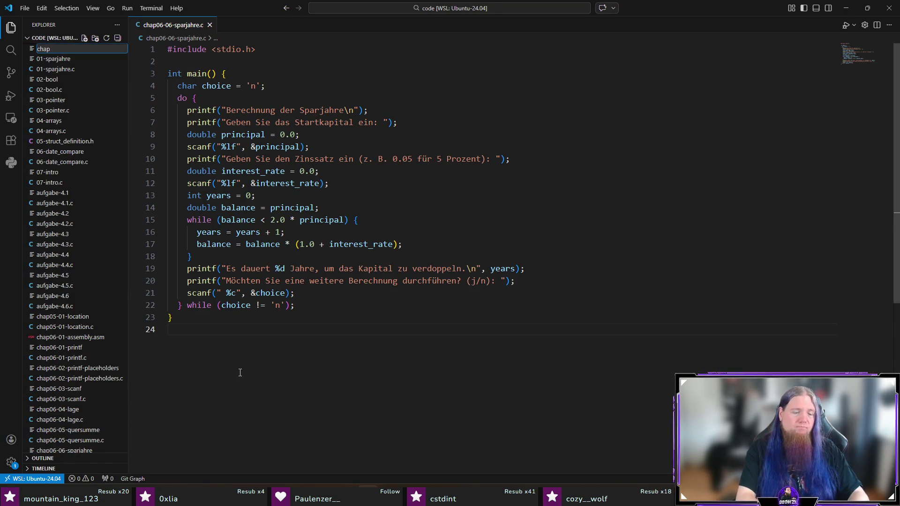
text(06-07)
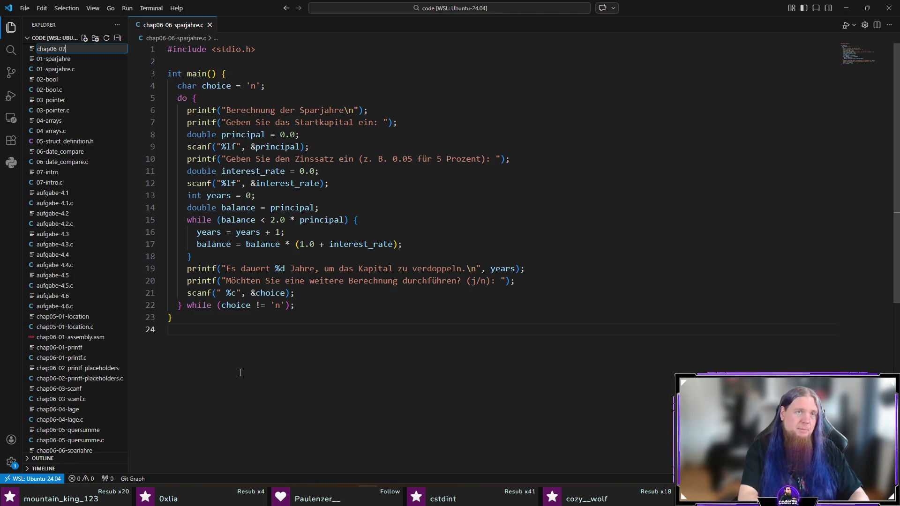
text(-for-)
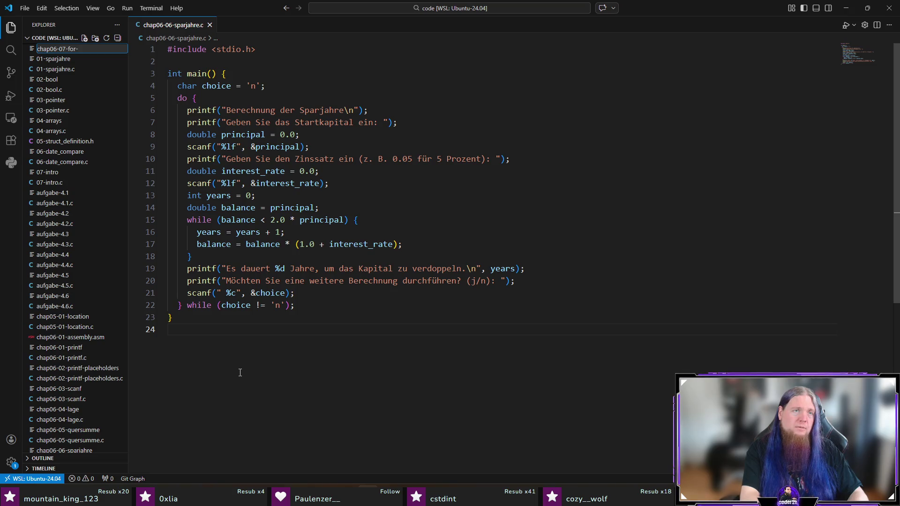
key(BackSpace)
text(.c)
key(Return)
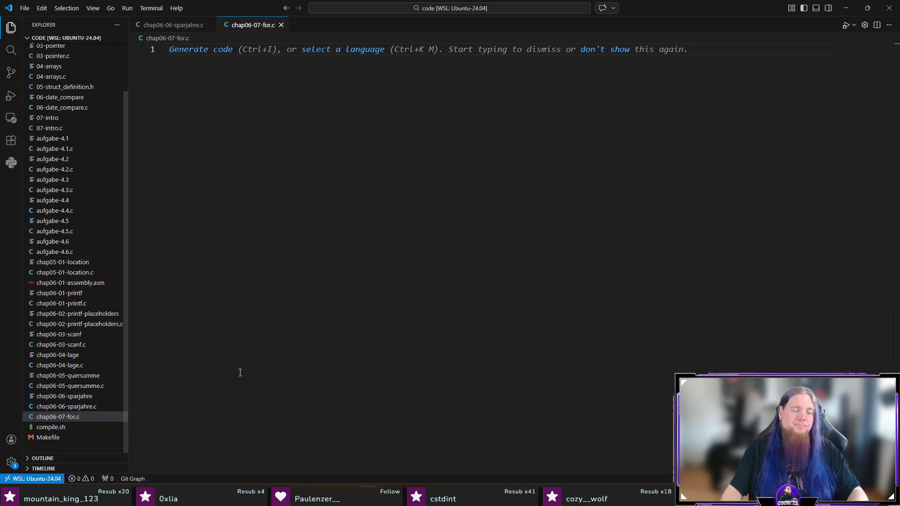
- Write #include <stdio.h> and int main(void) with a for loop whose increment is ++i
text(#include <stdio.h>)
key(Return)
key(Return)
text(int main(void) {)
key(Return)
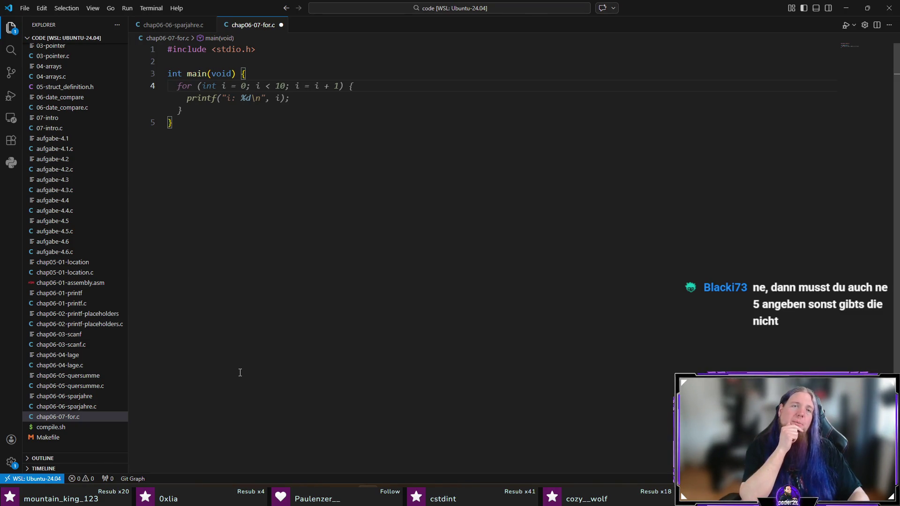
key(Tab)
key(Left)
key(ctrl+shift+Left)
key(ctrl+shift+Left)
key(ctrl+shift+Left)
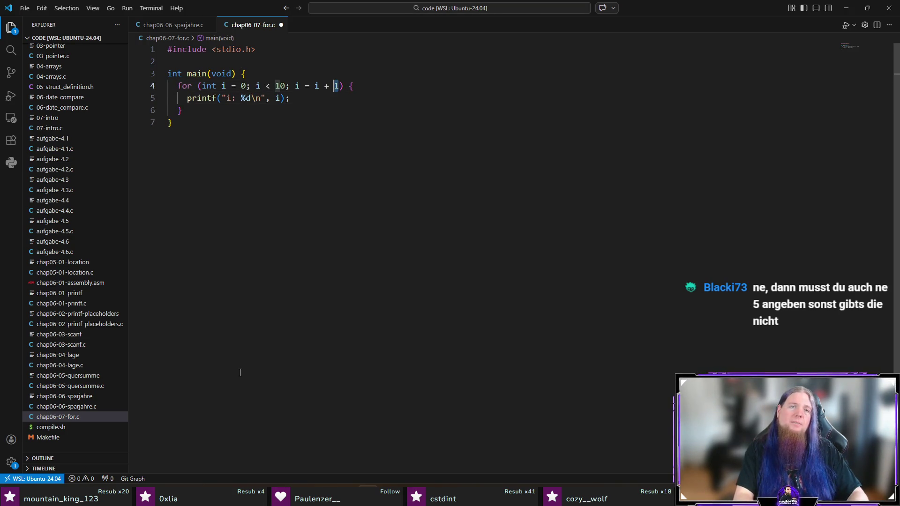
text(++i)
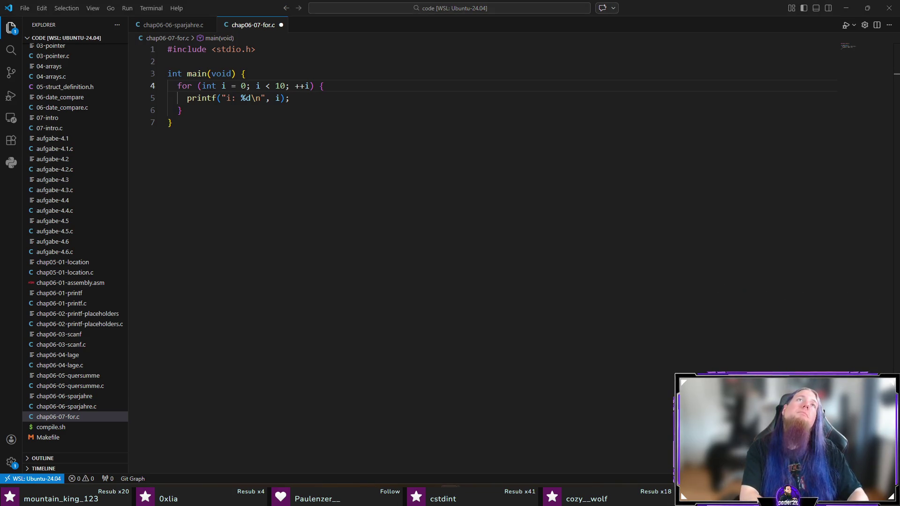
key(alt+Tab)
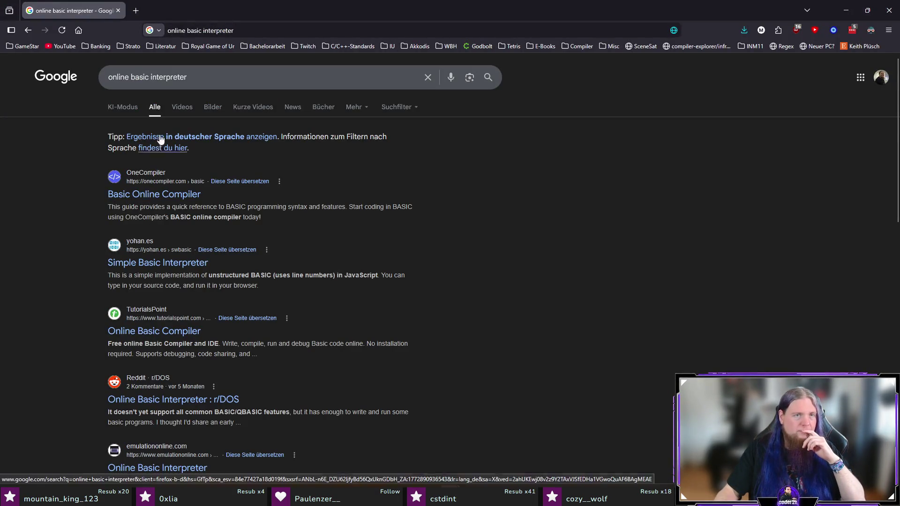
- On the Simple Basic Interpreter page at 130%, replace the sample with 20 PRINT "Penis" and 30 GOTO 20, and execute
click(140, 263)
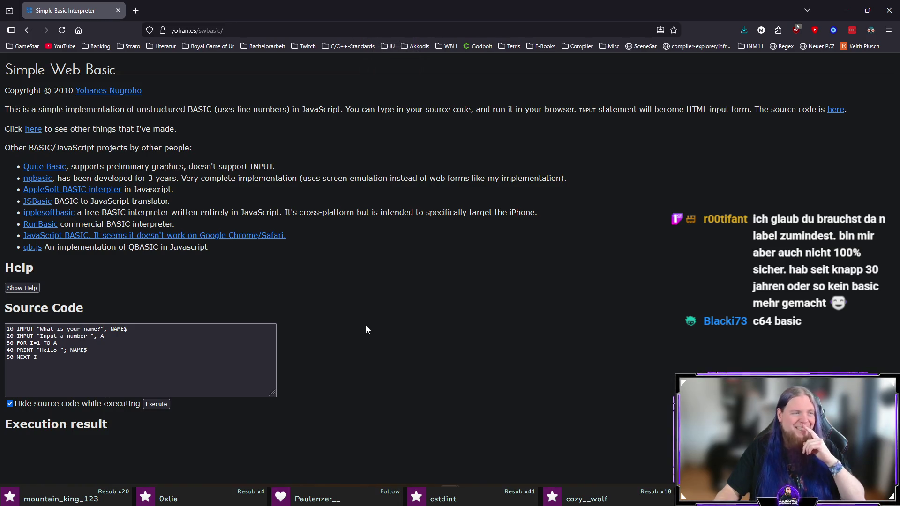
key(ctrl+plus)
key(ctrl+plus)
key(ctrl+plus)
scroll(420, 351, down, 2)
click(48, 376)
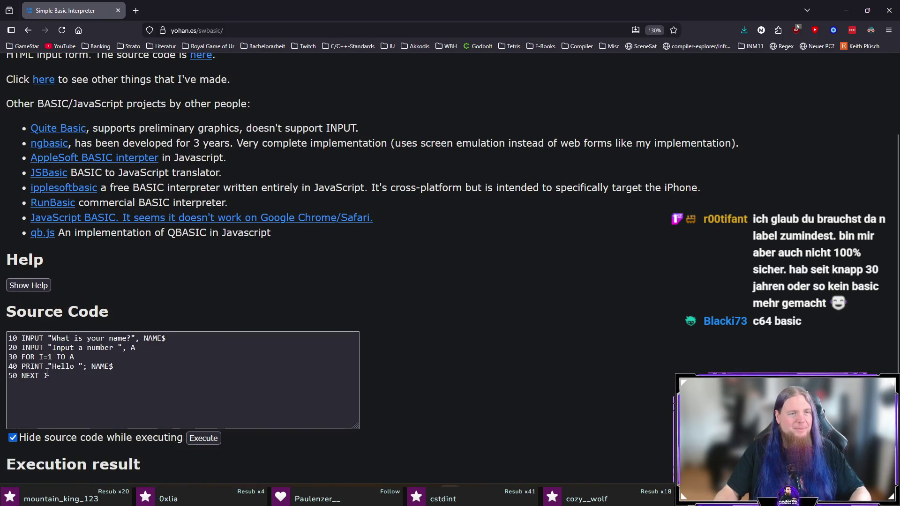
key(ctrl+a)
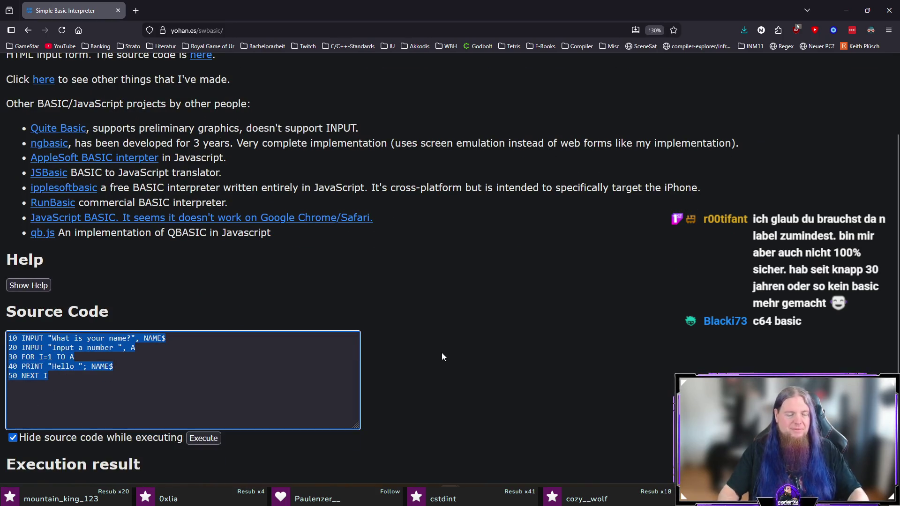
text(20 PRINT "Penis")
key(Return)
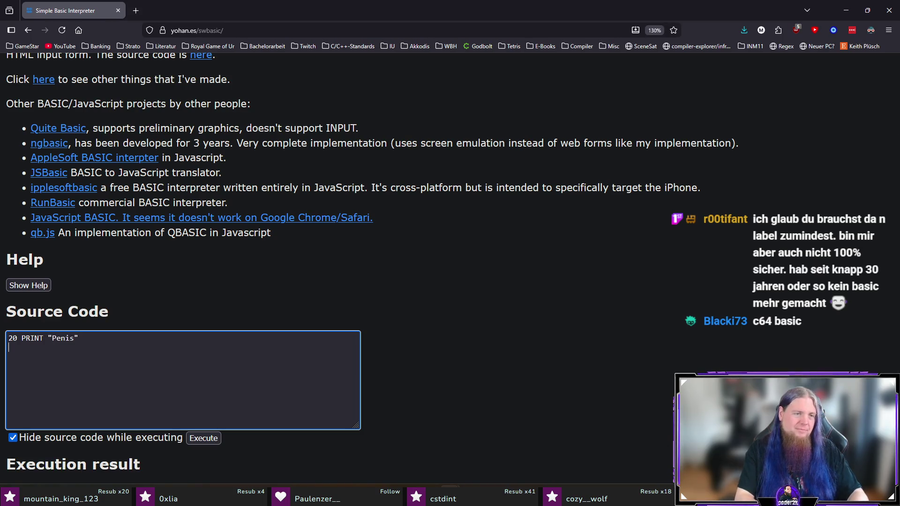
text(30 GOTO 20)
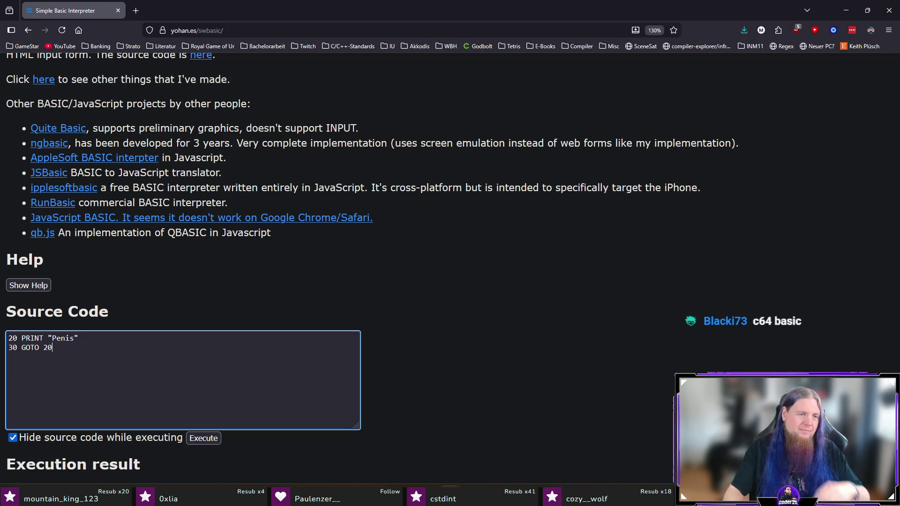
click(203, 438)
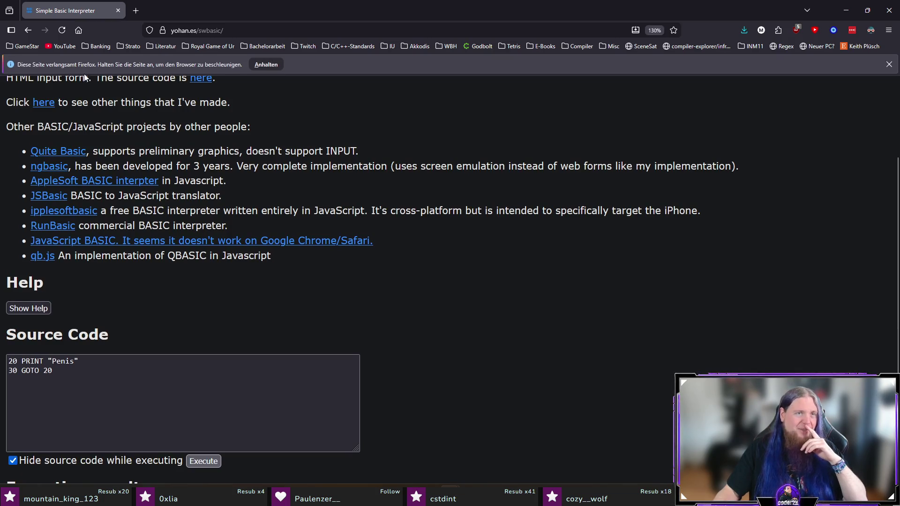
- Dismiss Firefox's slow-page warning and look over the page address and back-navigation history
click(267, 64)
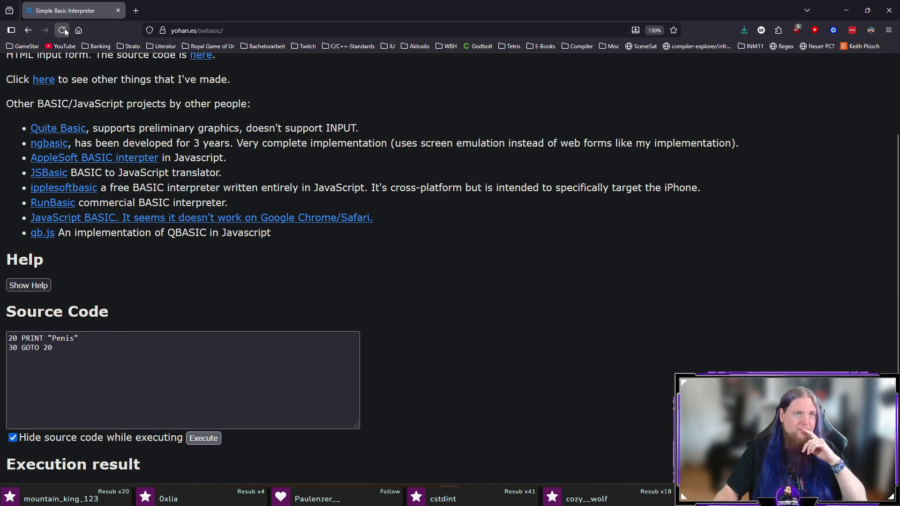
click(323, 27)
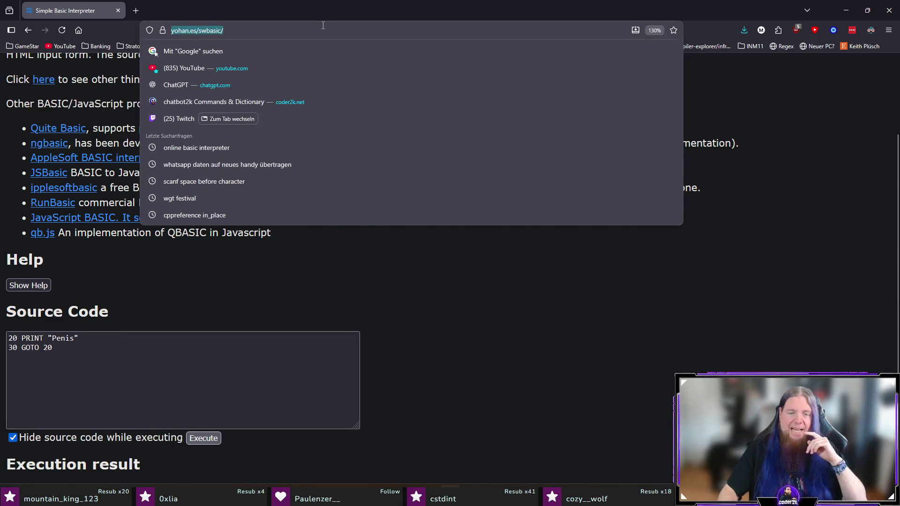
key(Escape)
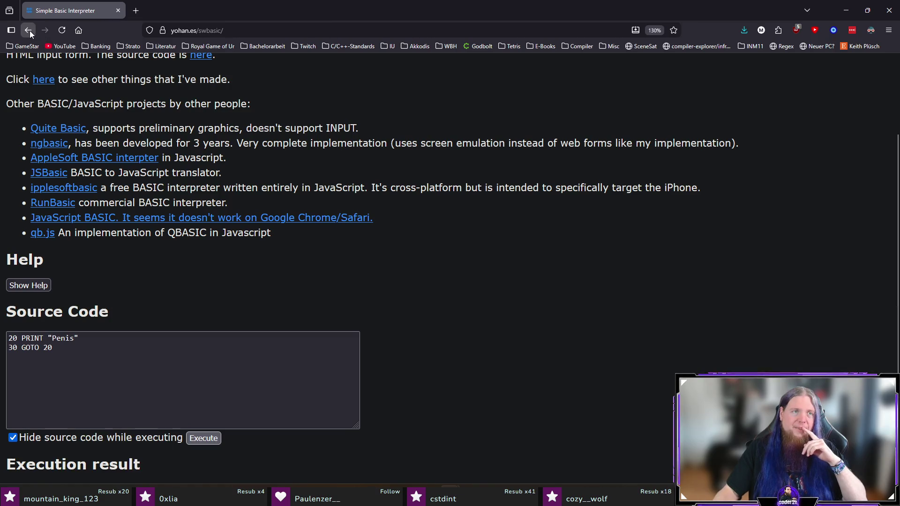
right_click(30, 30)
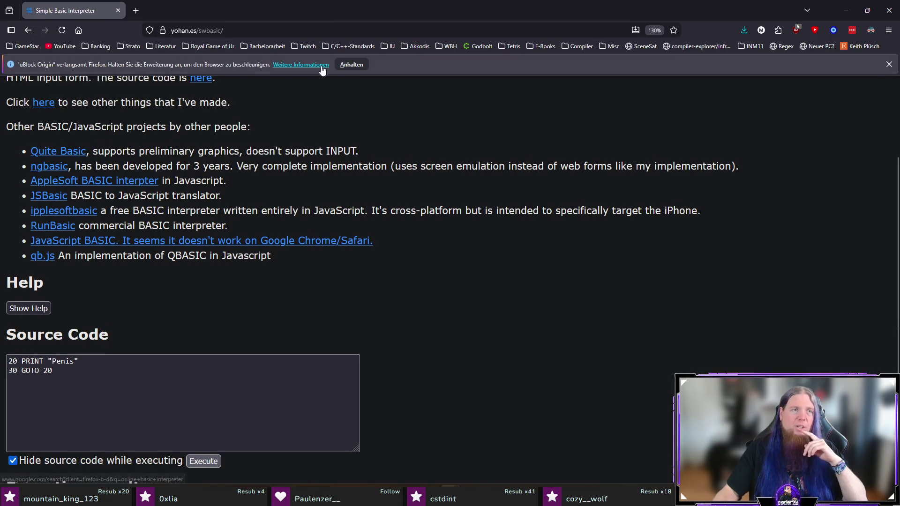
key(alt+Tab)
mouse_move(452, 497)
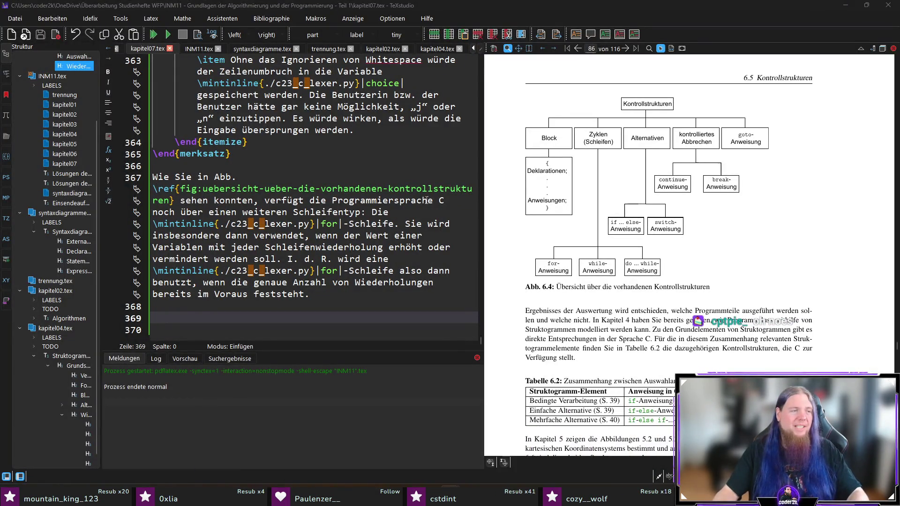
- Activate TeXstudio without editing kapitel07.tex, then go back to chap06-07-for.c
click(580, 9)
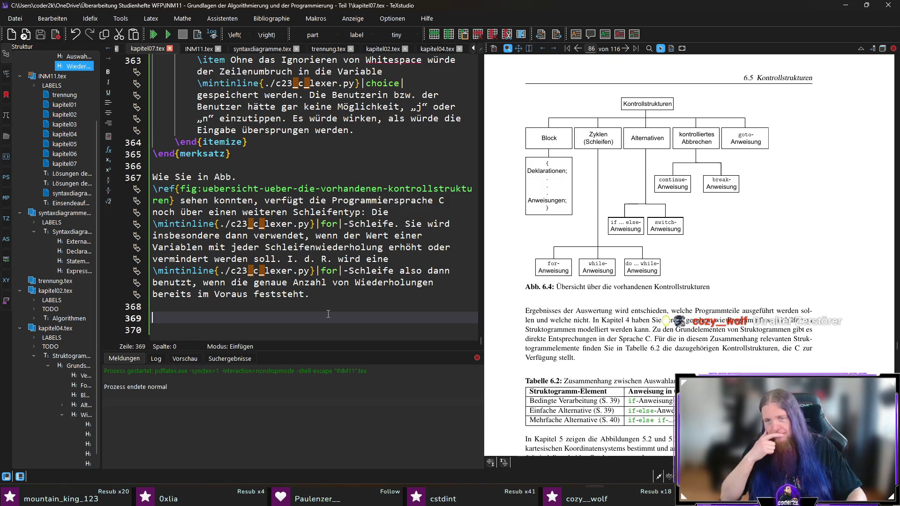
key(alt+Tab)
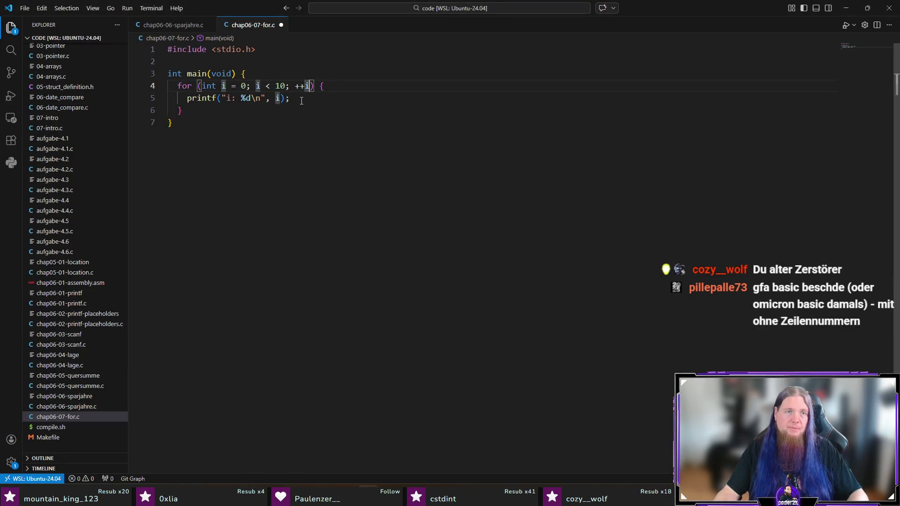
- Change the printf line to printf("Der Wert von i ist: %d\n", i); and save the file
click(303, 99)
key(shift+Home)
text(prin)
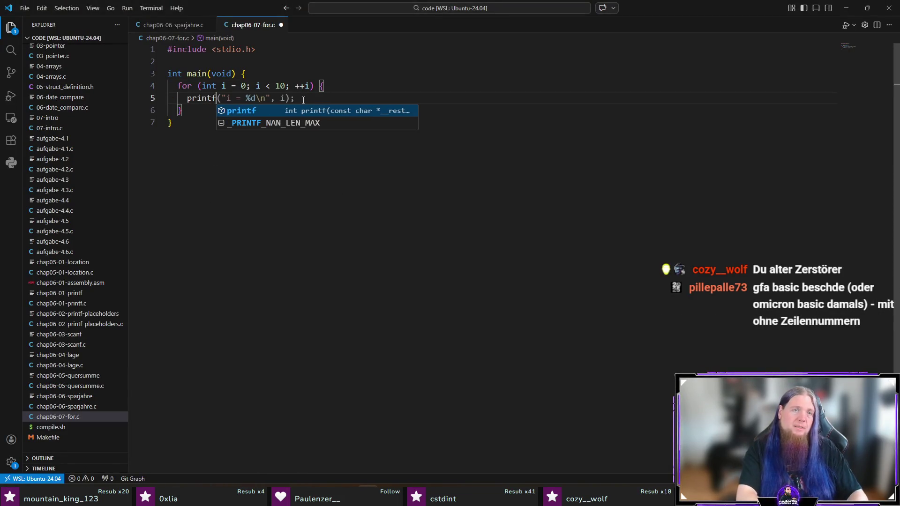
text(tf(")
text(Der Wert von )
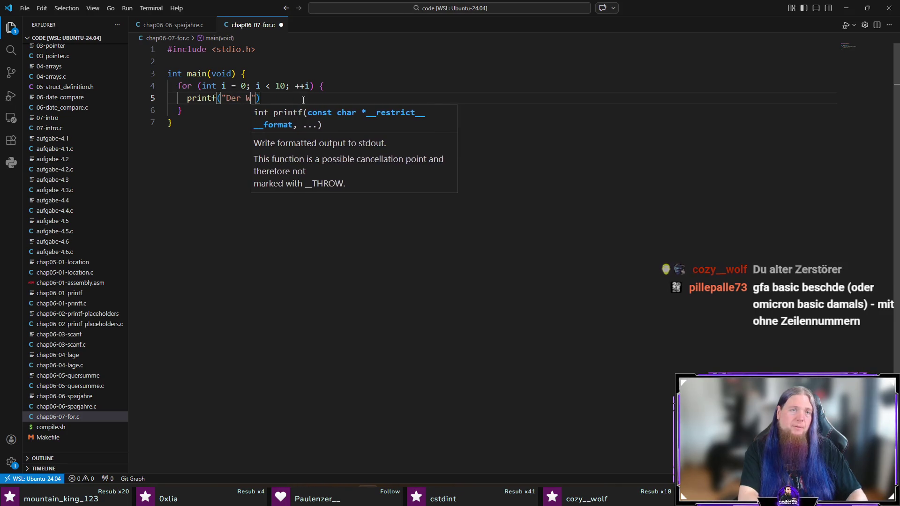
text(i ist: %d\n", i);)
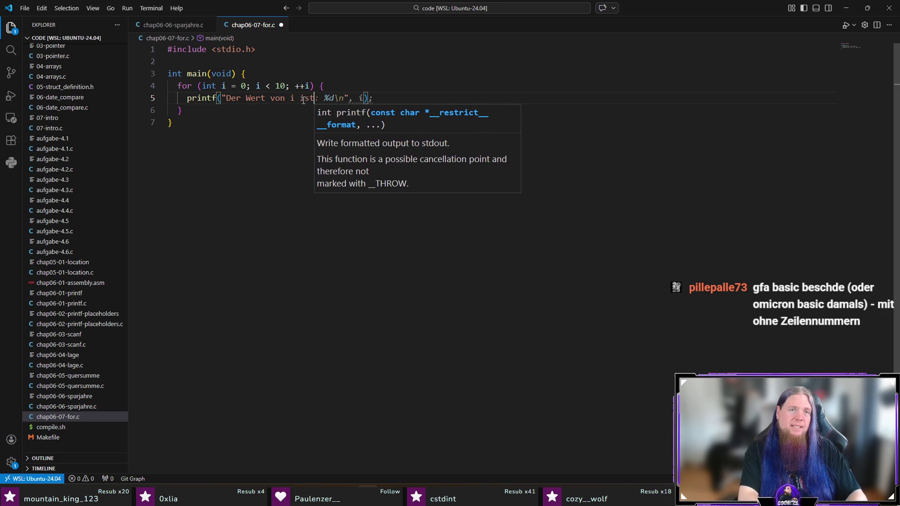
key(Down)
key(Down)
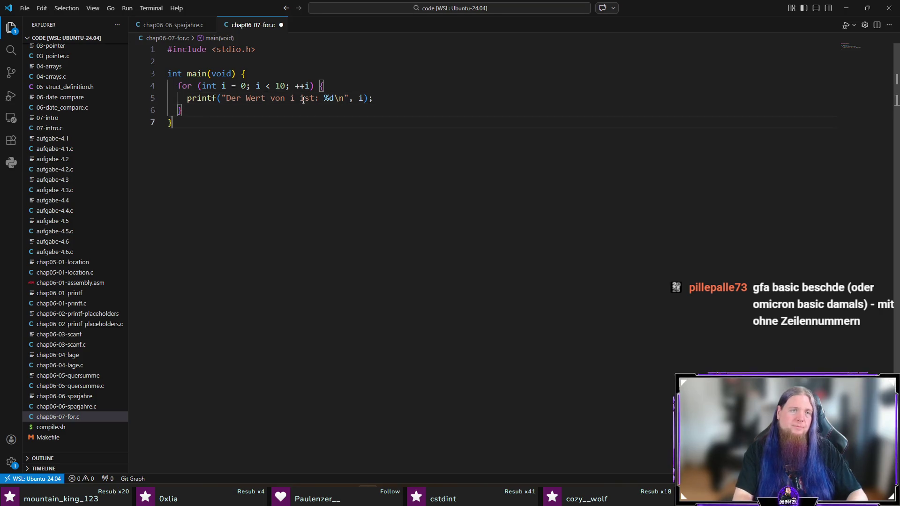
key(Return)
key(ctrl+s)
- In the terminal, compile with ./compile.sh and run ./chap06-07-for to print 0 through 9
key(ctrl+grave)
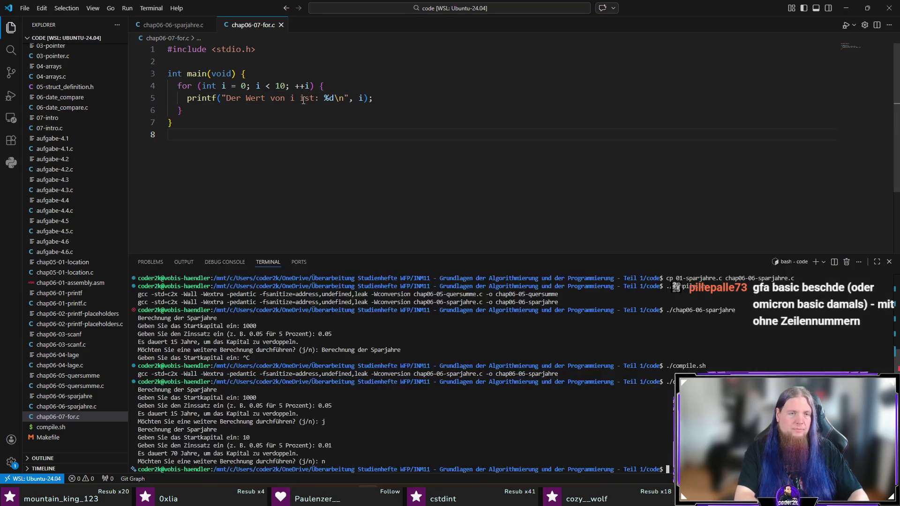
text(./)
key(Return)
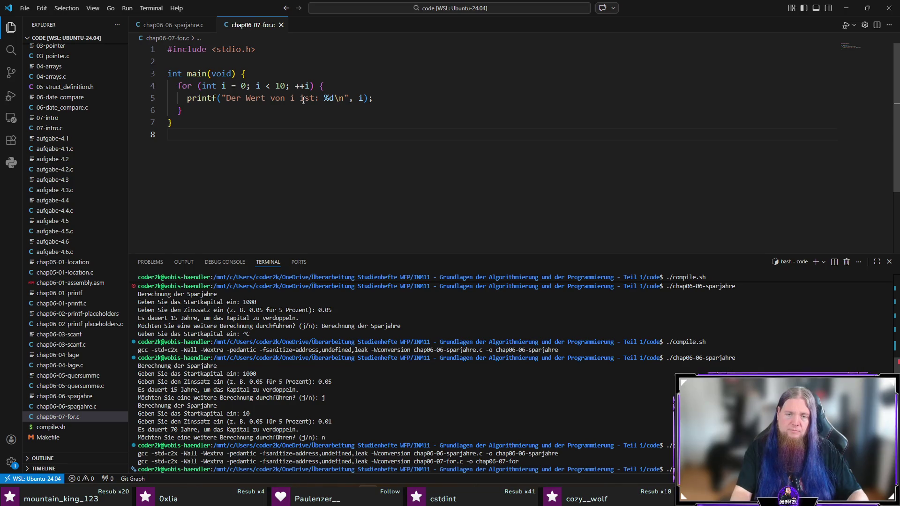
key(Return)
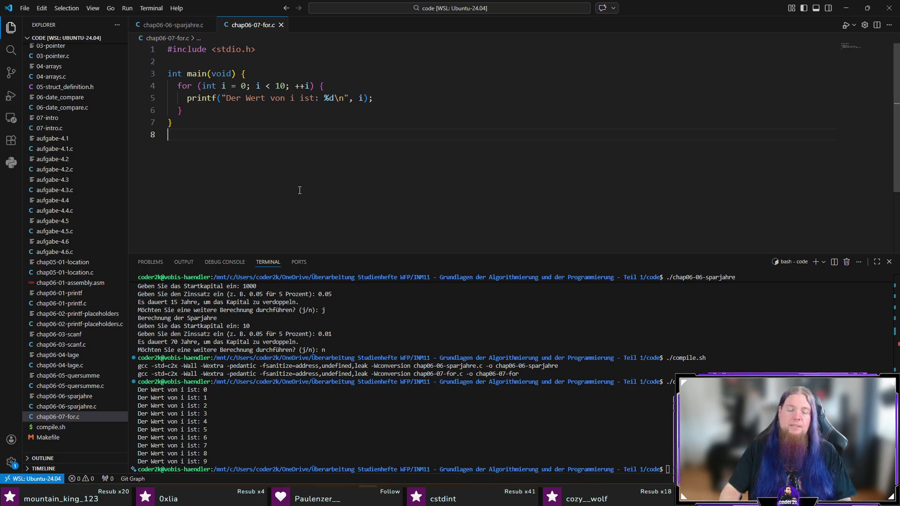
key(alt+Tab)
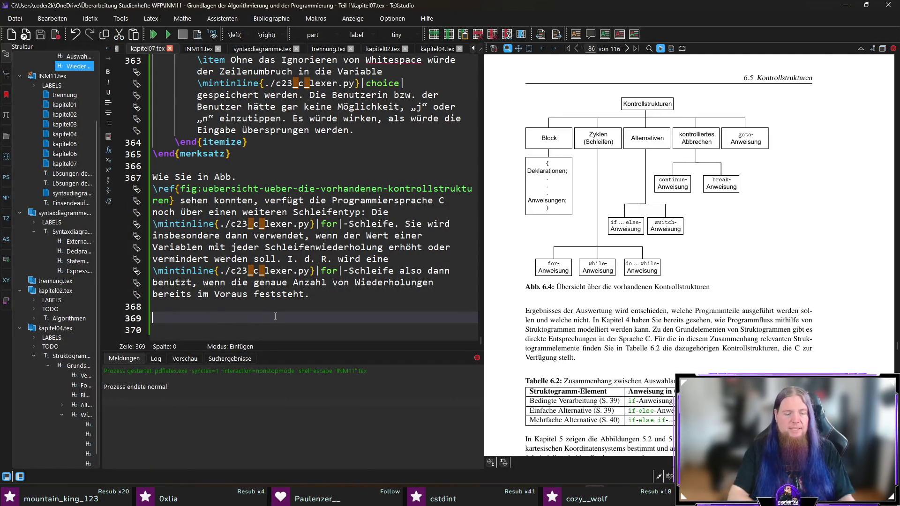
- Insert a code listing for chap06-07-for.c captioned 'Die \texttt{for}-Schleife', labelled die-for-schleife, and save
text(\code)
key(Return)
text(chap)
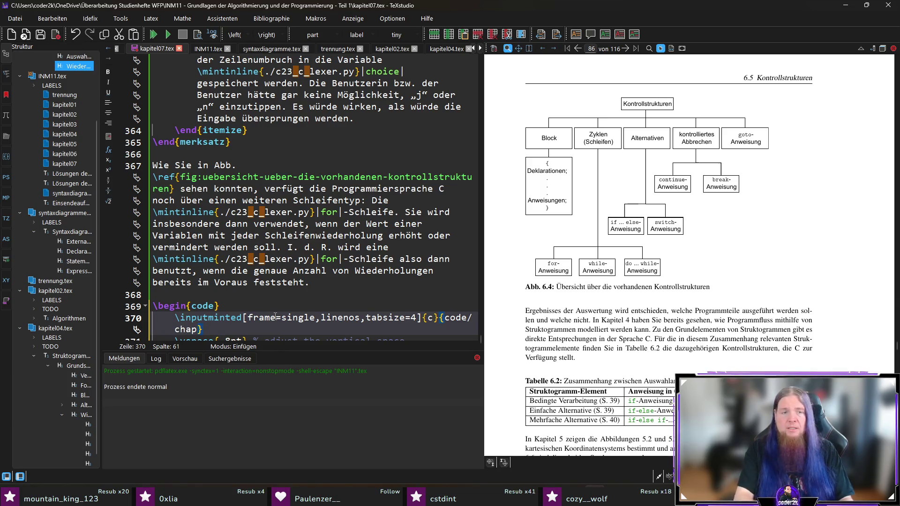
text(06-07-for.c)
key(Tab)
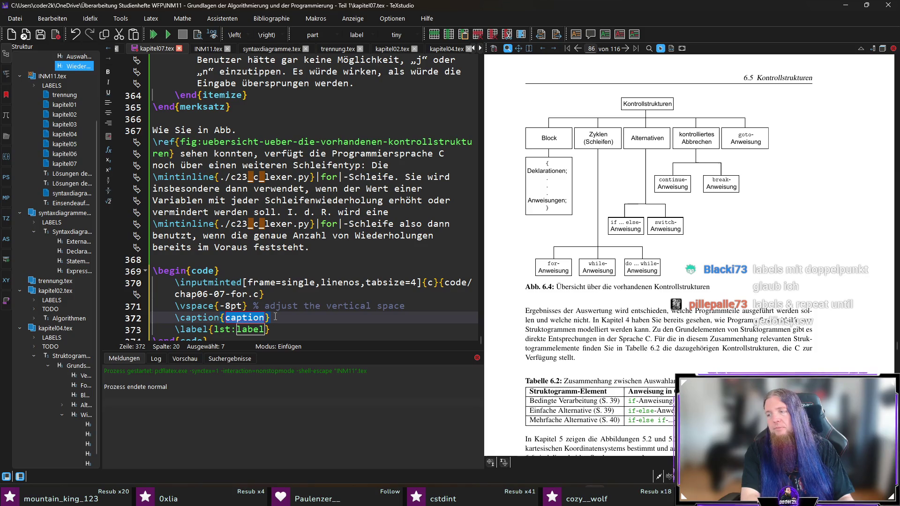
text(Die)
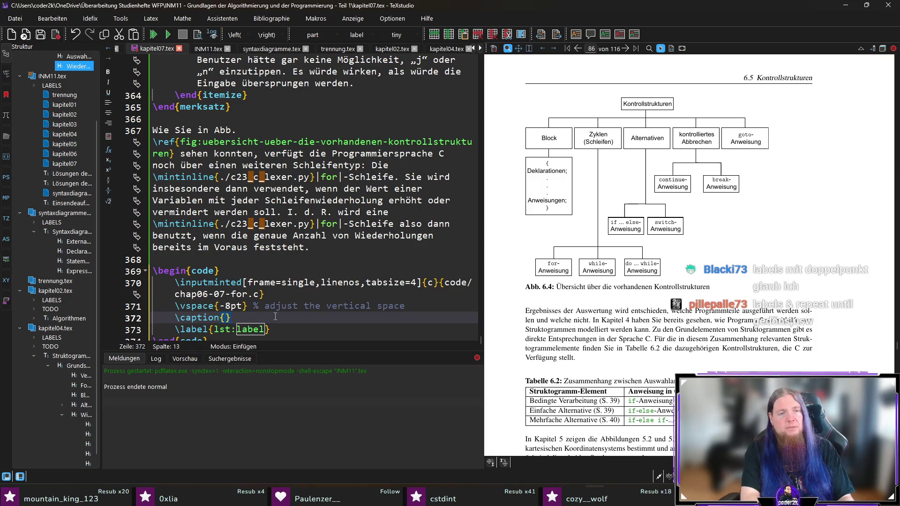
text( \•)
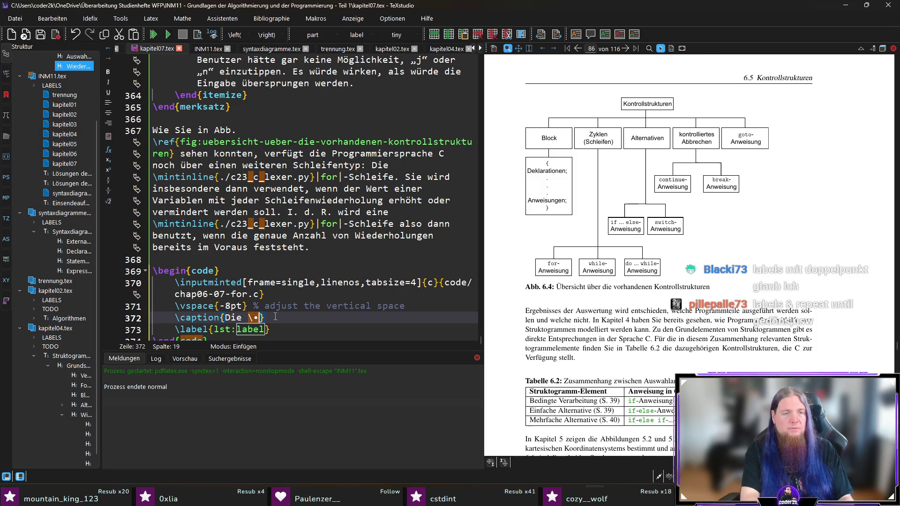
text(texttt{for})
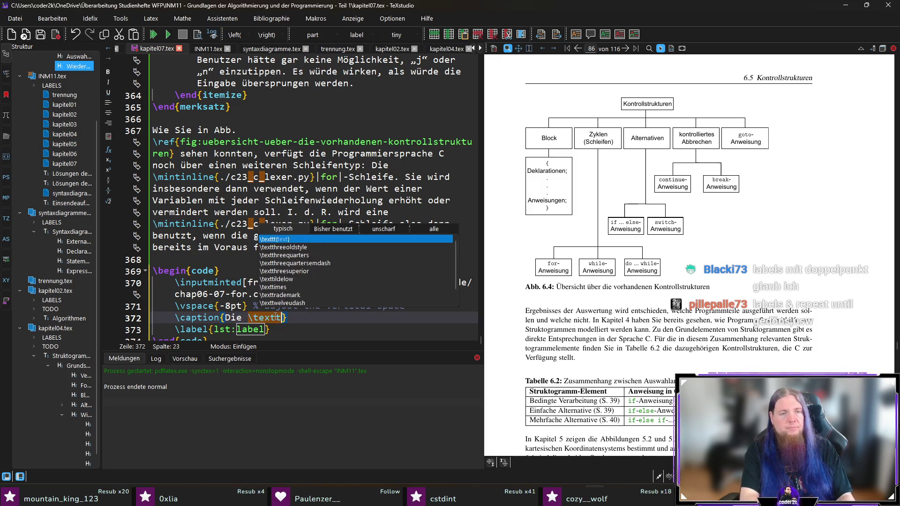
text(-Schleife)
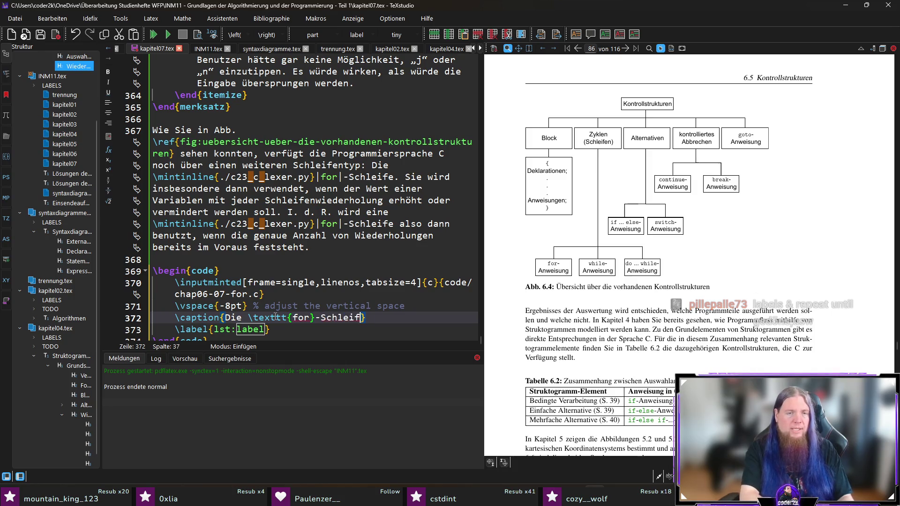
key(ctrl+Right)
text(die-for-schleife)
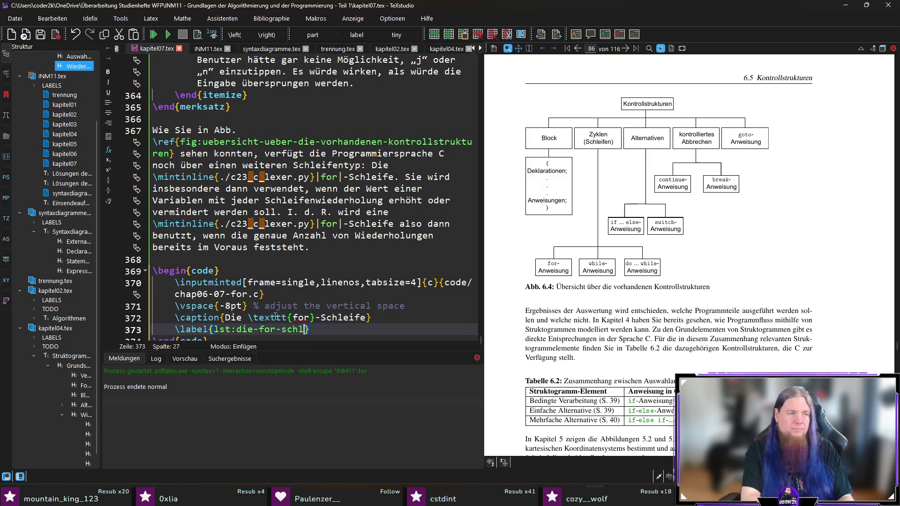
key(ctrl+s)
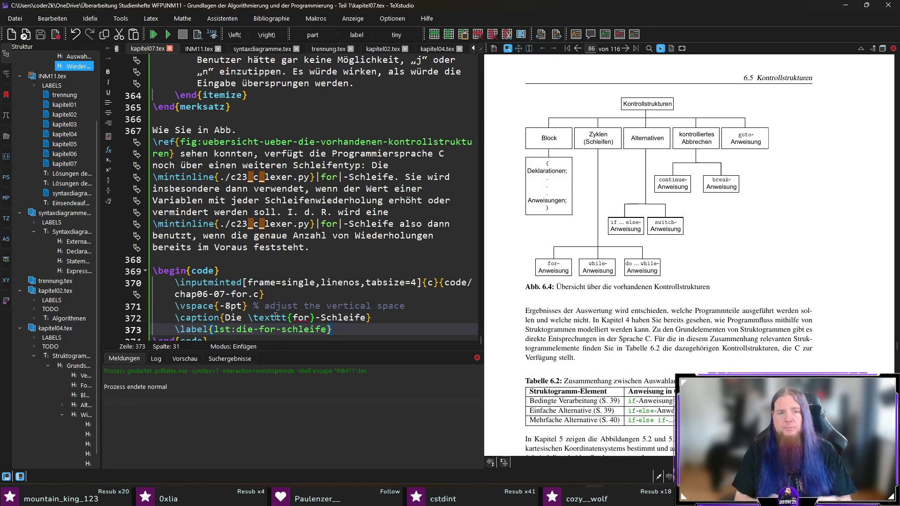
- Place the cursor on the line just above the new listing
scroll(250, 302, down, 1)
click(295, 331)
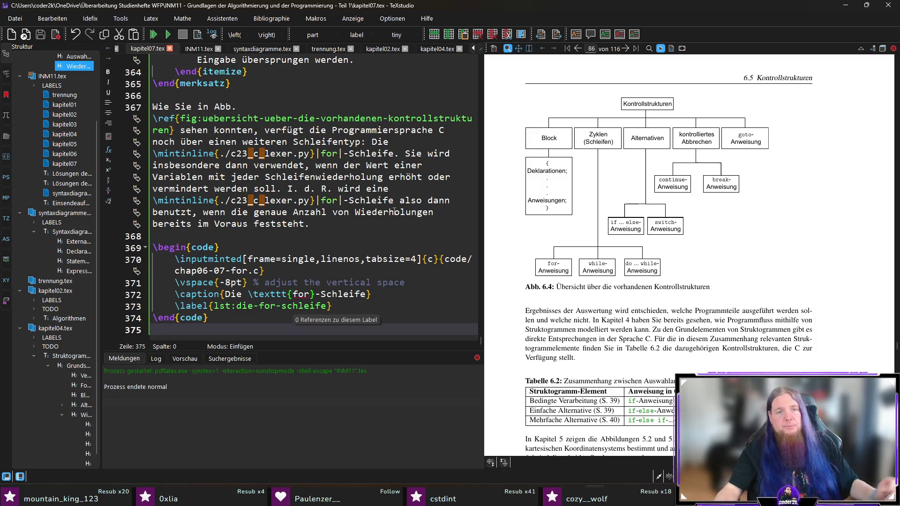
click(300, 233)
- Start a new paragraph above the listing with 'In Code \ref{lst:die-for-schleife}'
key(Return)
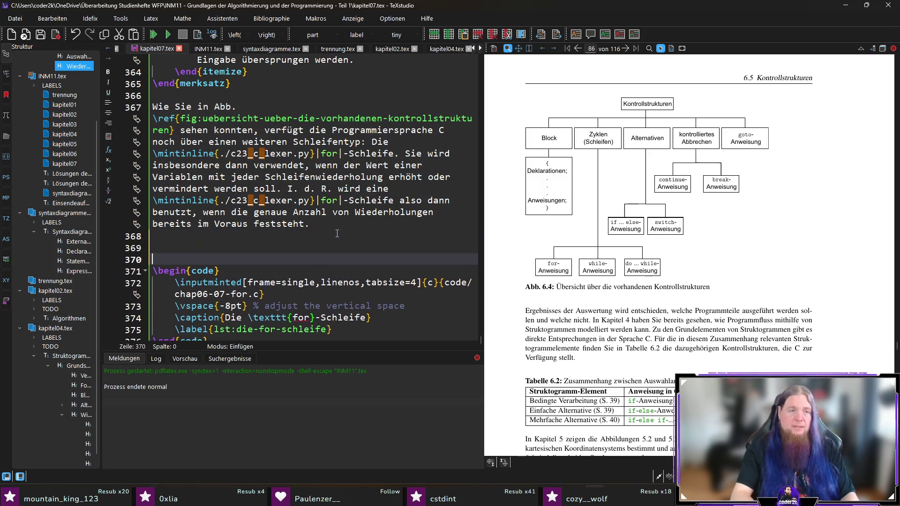
key(Return)
key(Up)
text(In Code )
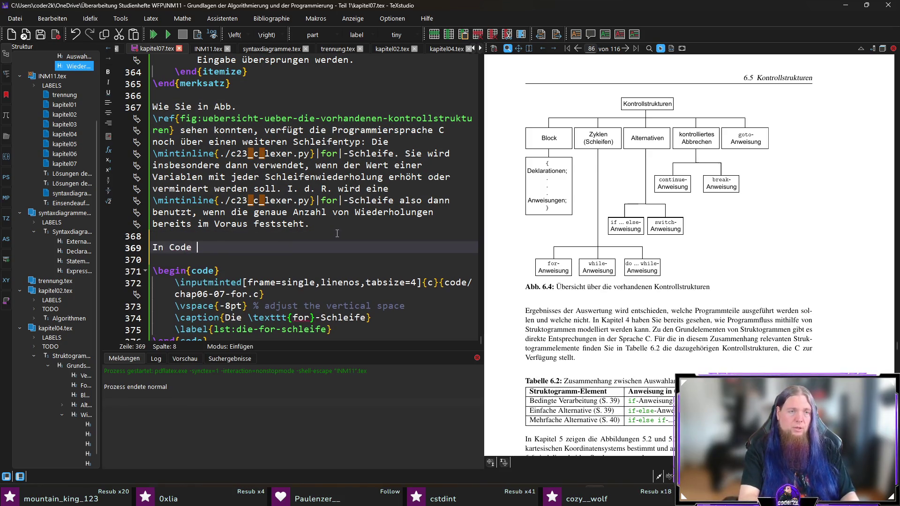
text(\ref{lst)
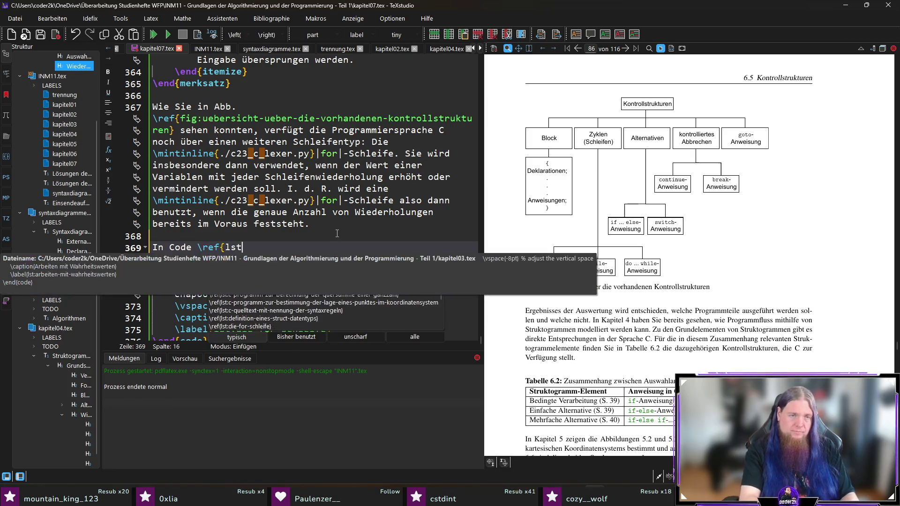
text(:die)
key(Return)
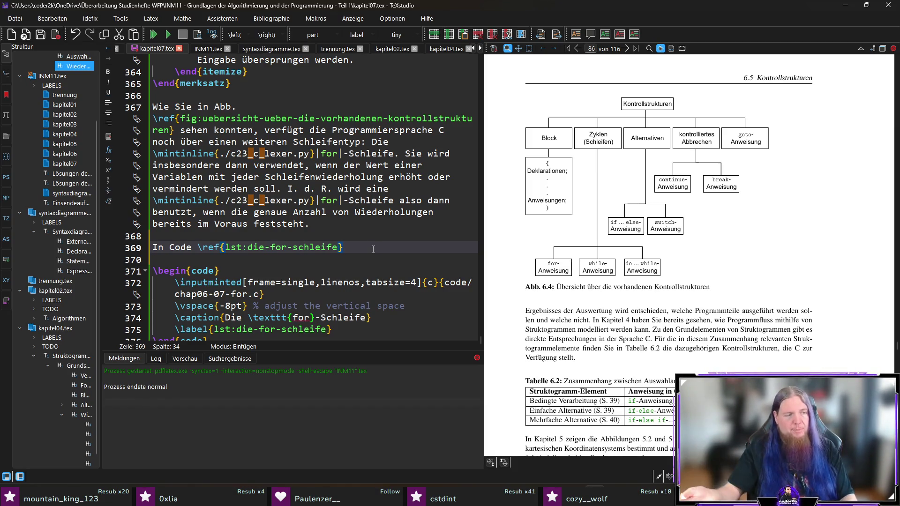
scroll(375, 246, down, 1)
- Continue with 'wird dieser Schleifentyp demonstriert' and the output „Der Wert von i ist: 0“ through 9
text( ist die)
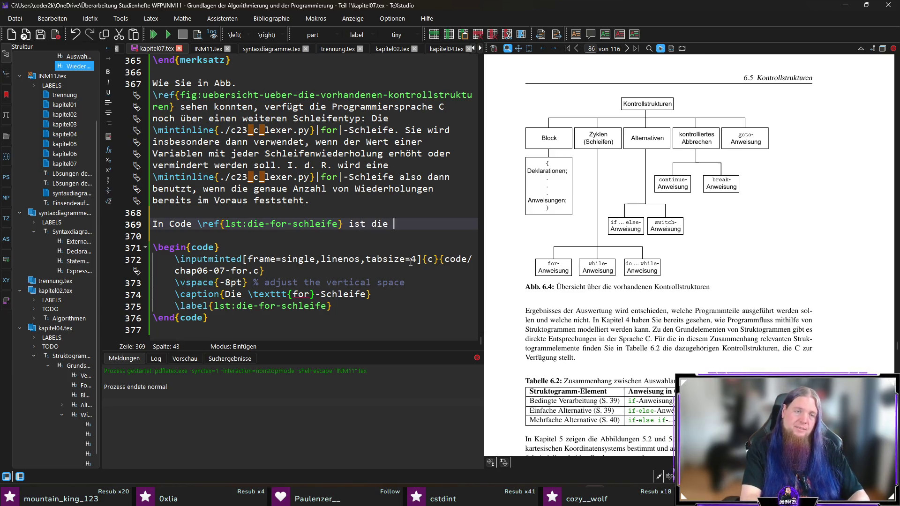
text(se r Schleifentyp)
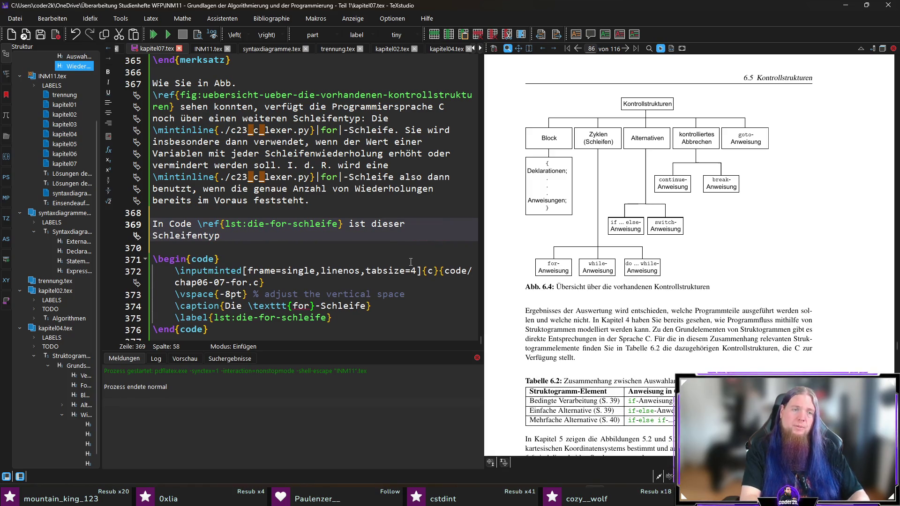
key(ctrl+Left)
key(ctrl+Left)
key(ctrl+Left)
key(ctrl+shift+Right)
text(wird)
key(End)
text(demonstriert.)
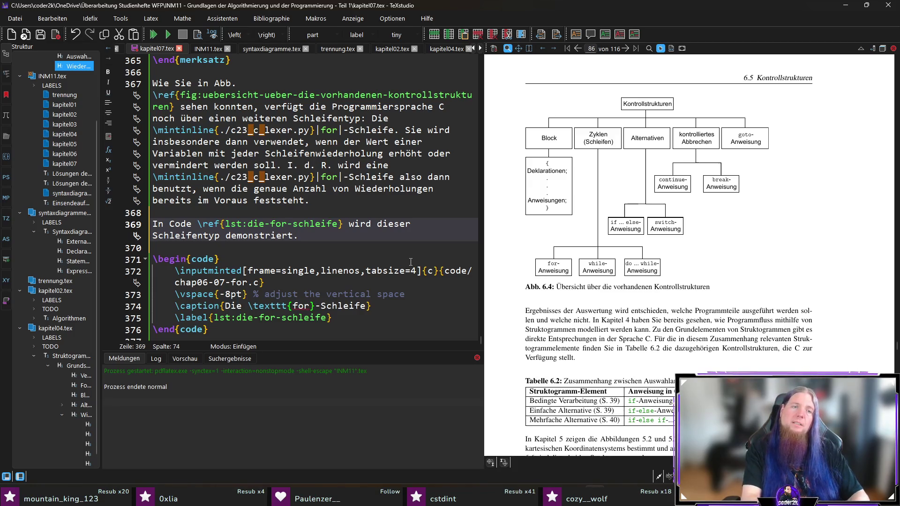
text( as Programm erzeugt als Ausg)
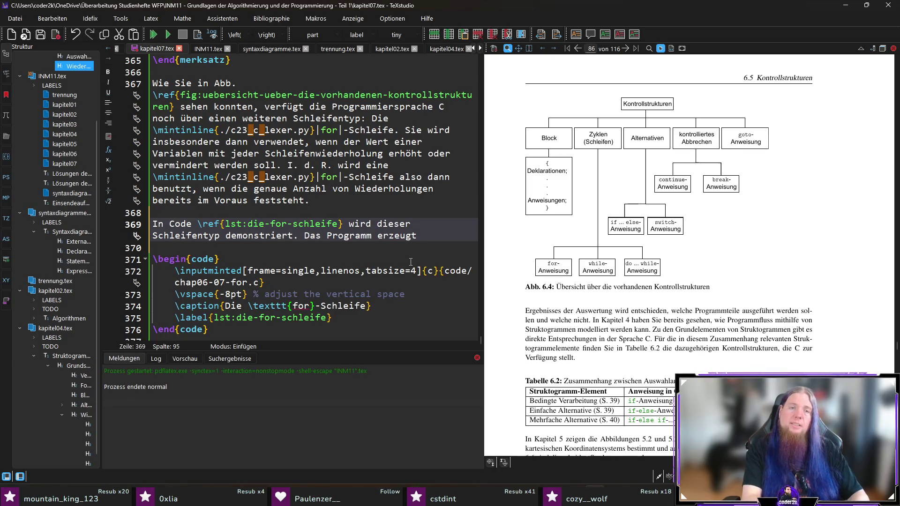
text(abe )
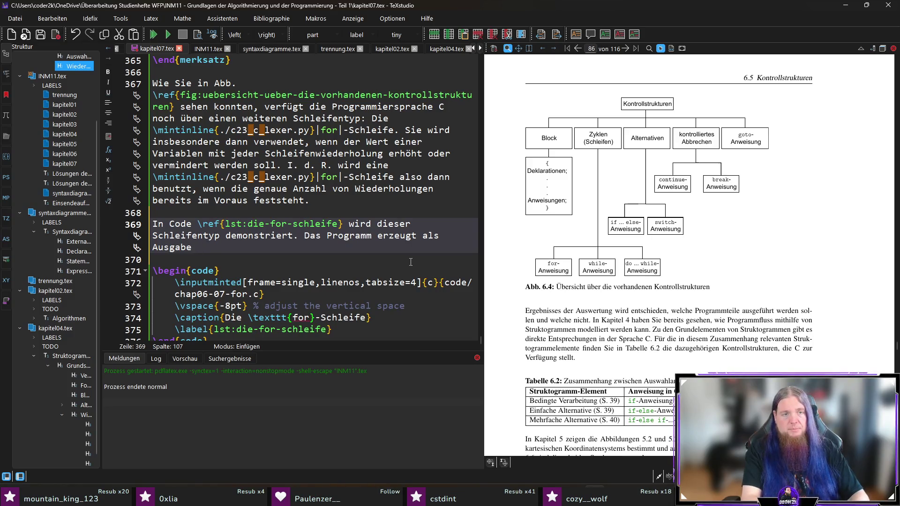
text(„Der Wertvon i ist: 0)
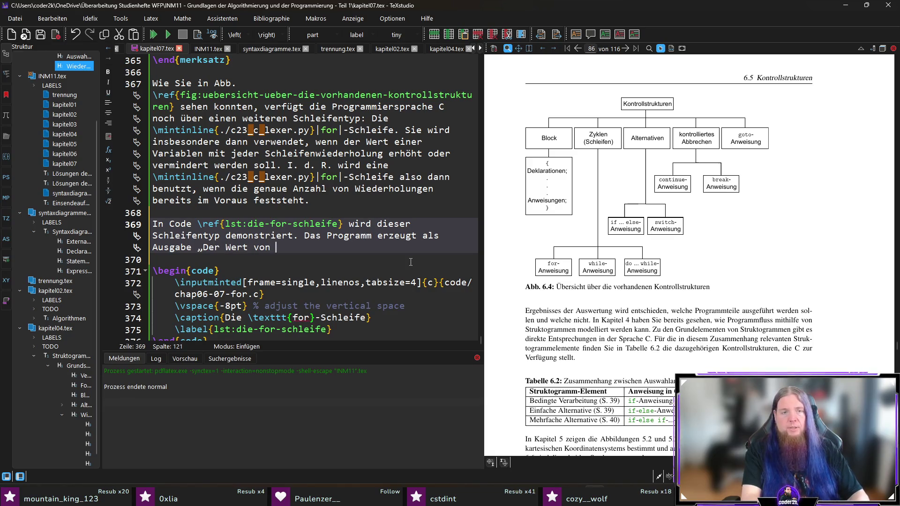
text(“, „Der Wert von i ist: 1“, )
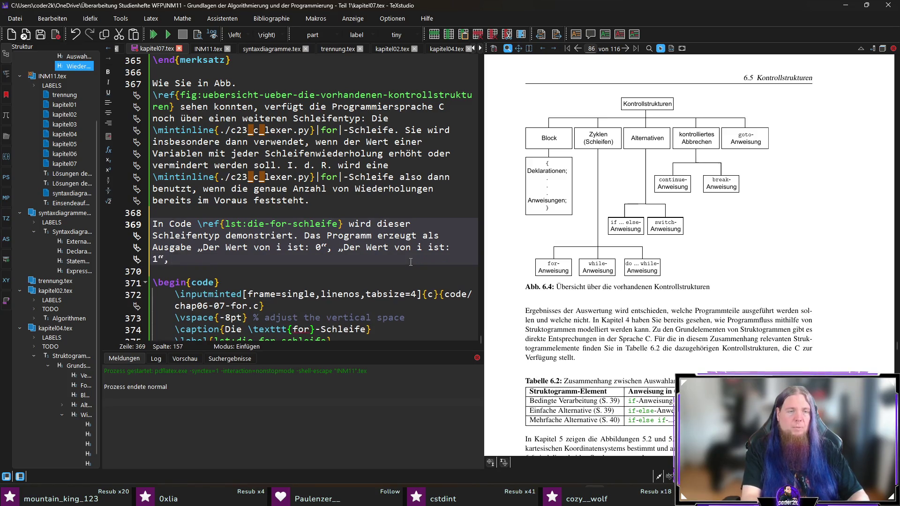
text(...,)
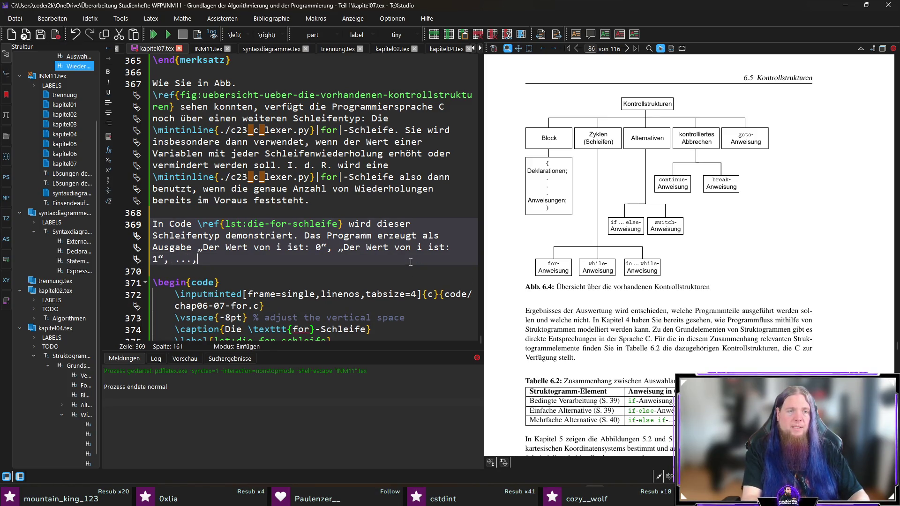
text( er Wert von i ist )
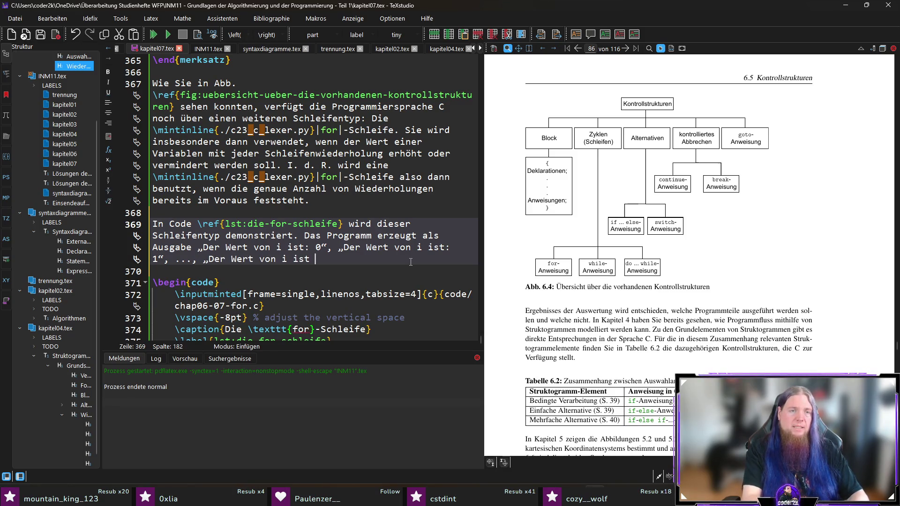
text(: 9“.)
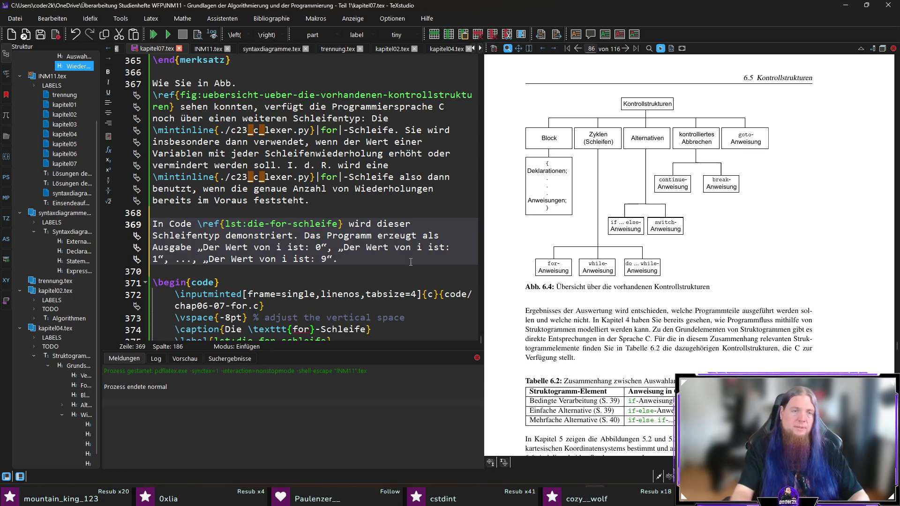
scroll(411, 262, down, 1)
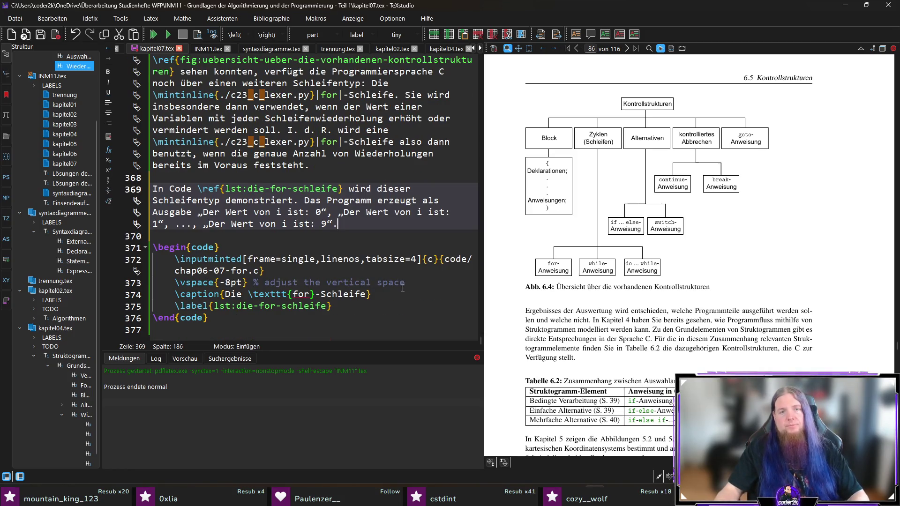
scroll(641, 248, down, 10)
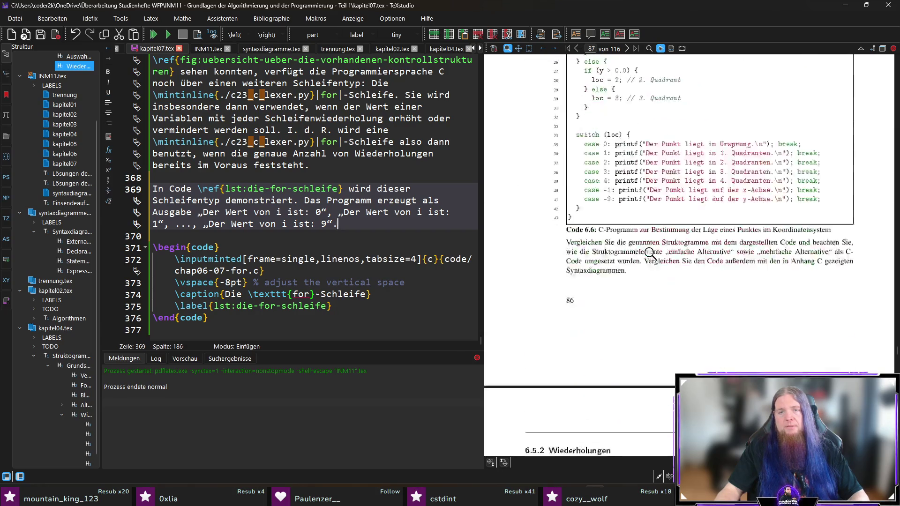
- Sync the PDF preview to the new paragraph and compile the document with F5
scroll(640, 251, down, 20)
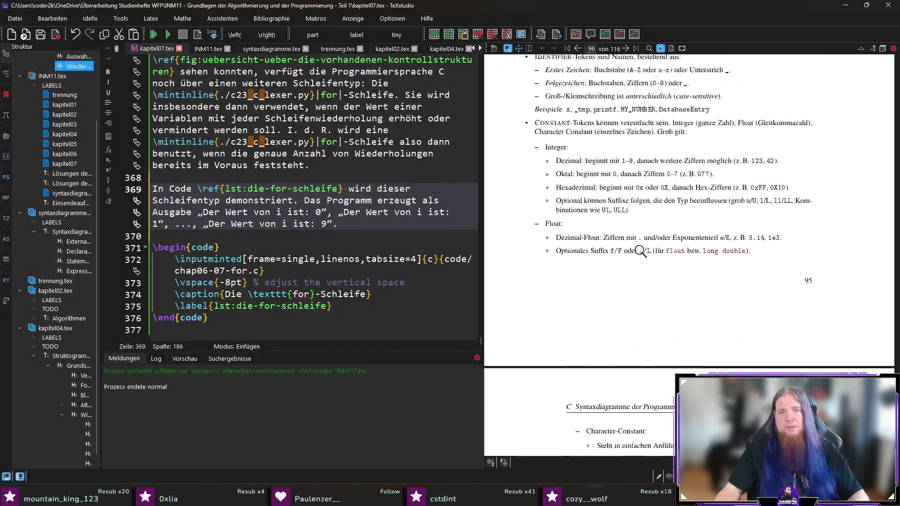
click(310, 165)
scroll(668, 280, down, 3)
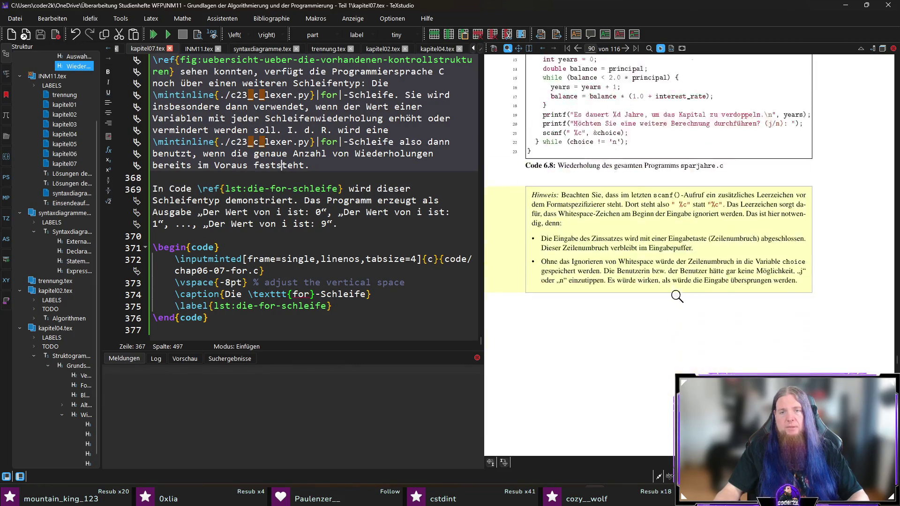
scroll(667, 280, up, 2)
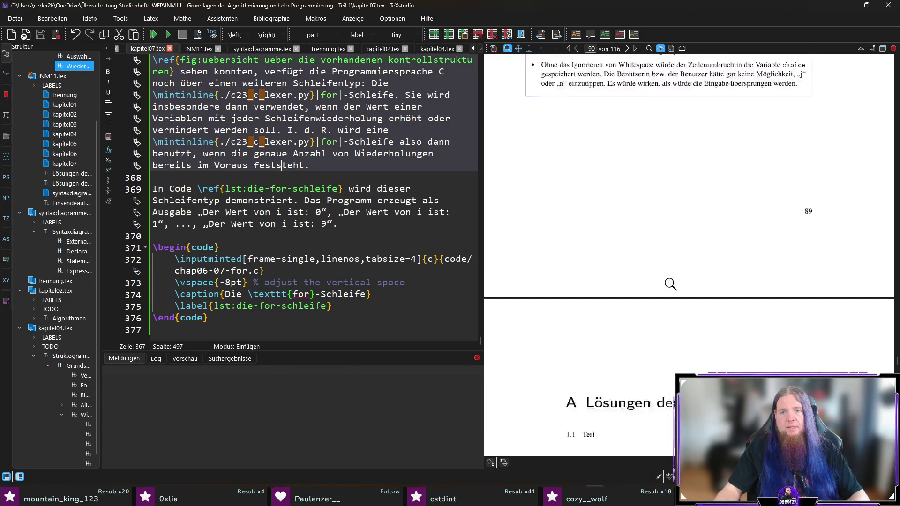
click(389, 224)
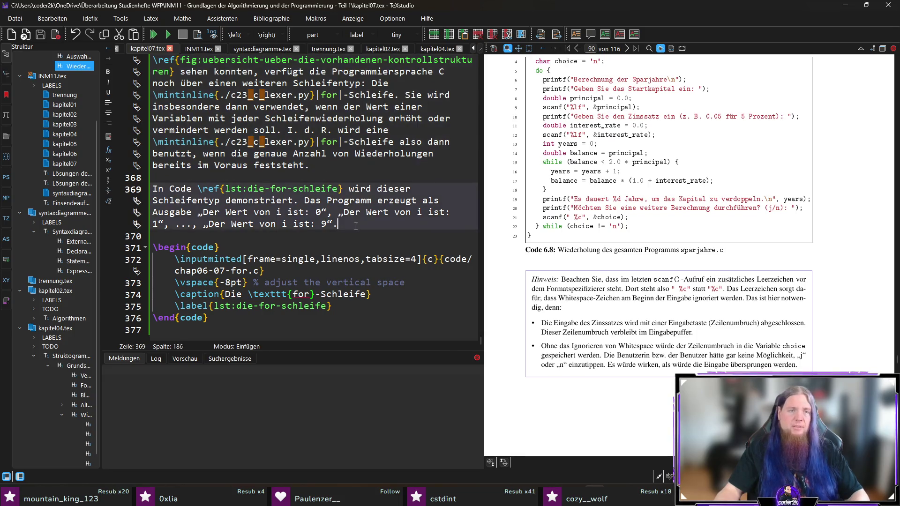
key(F5)
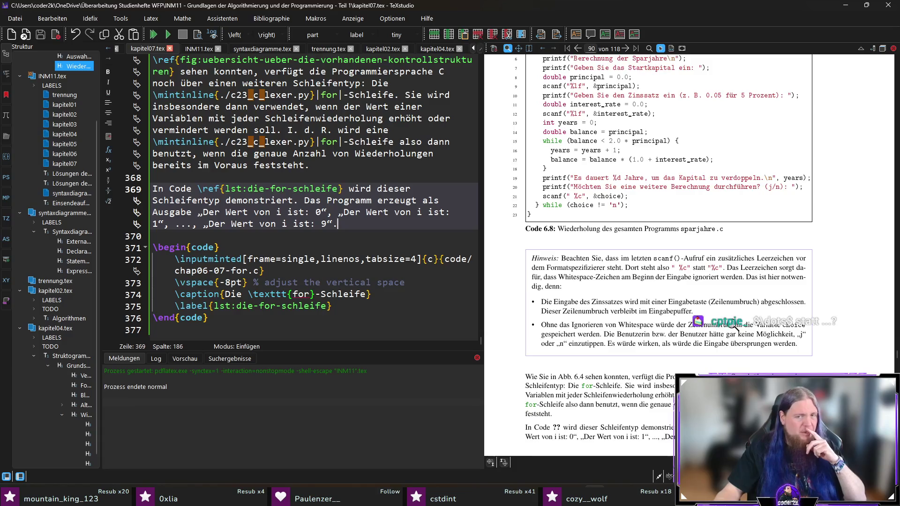
- Write the ellipsis in the output sentence as $\dots$ and recompile
scroll(680, 350, down, 2)
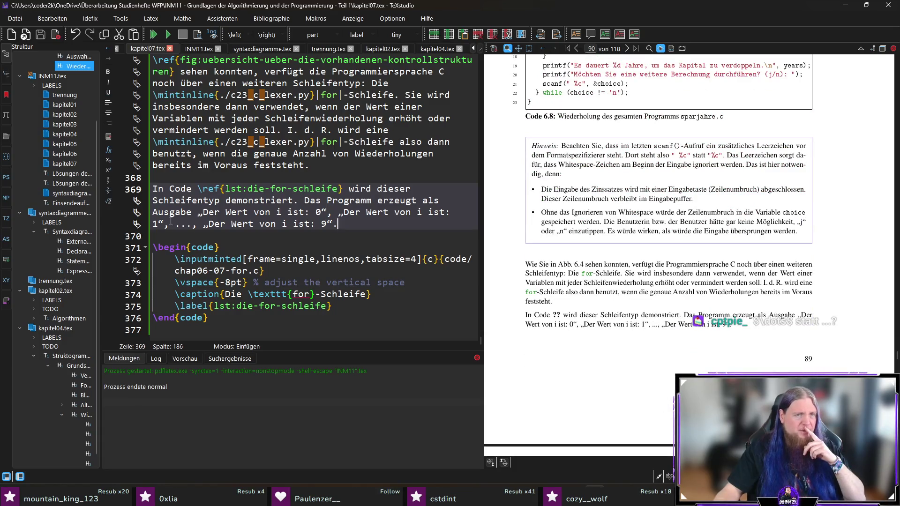
text($\dp)
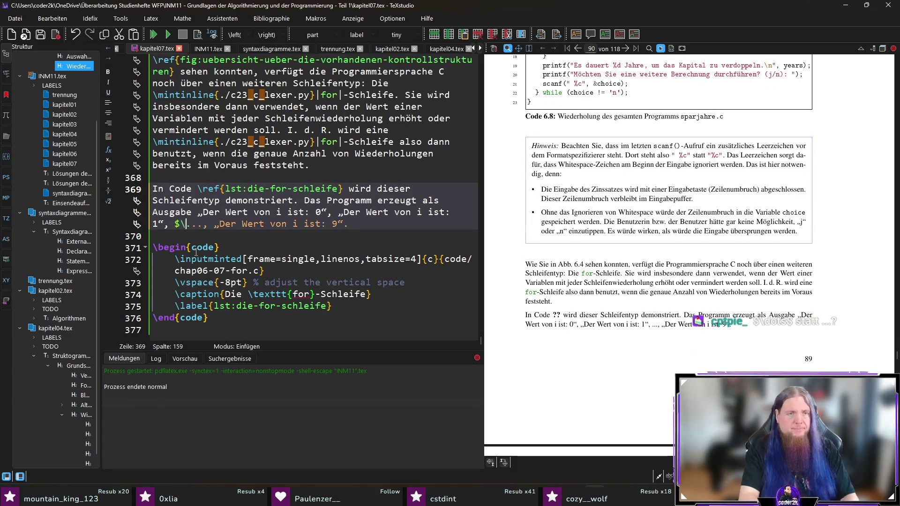
key(BackSpace)
text(ots)
key(Delete)
key(Delete)
key(Delete)
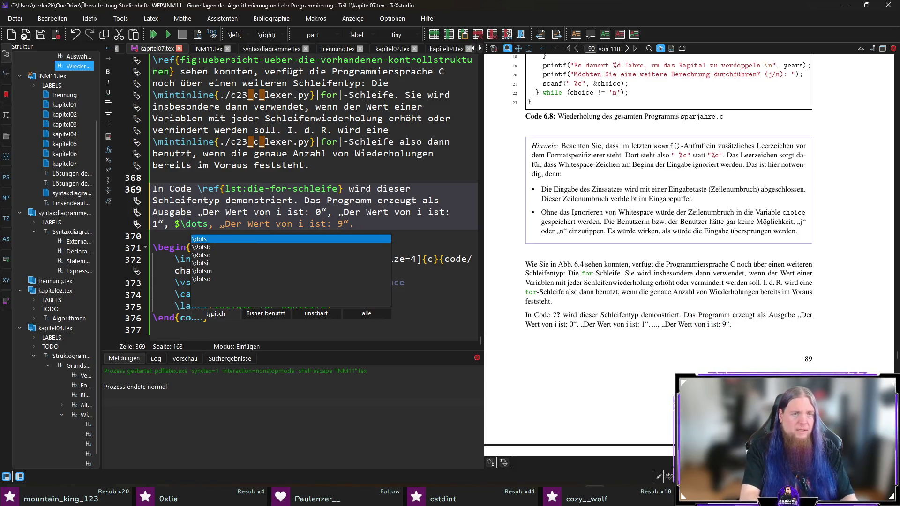
text($)
key(F5)
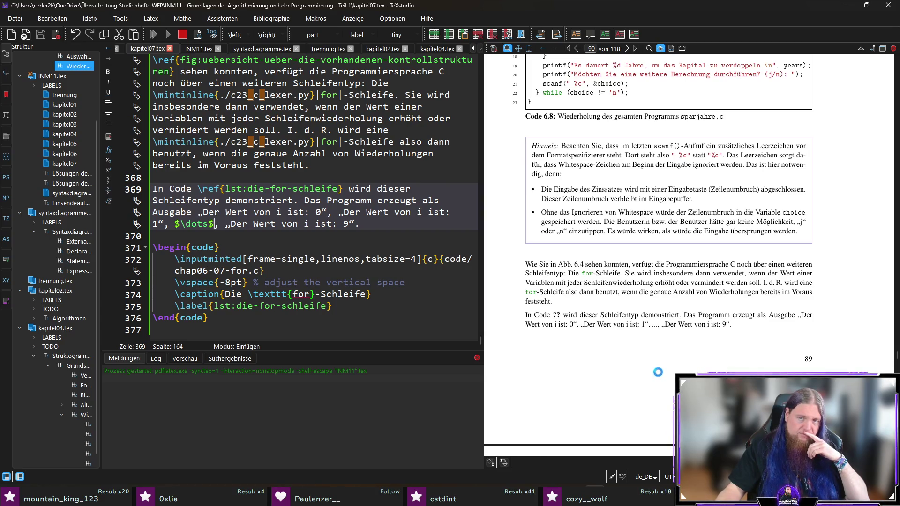
- Replace $\dots$ with plain '...', recompile, and scroll to the Code 6.9 listing
drag(659, 326, 659, 323)
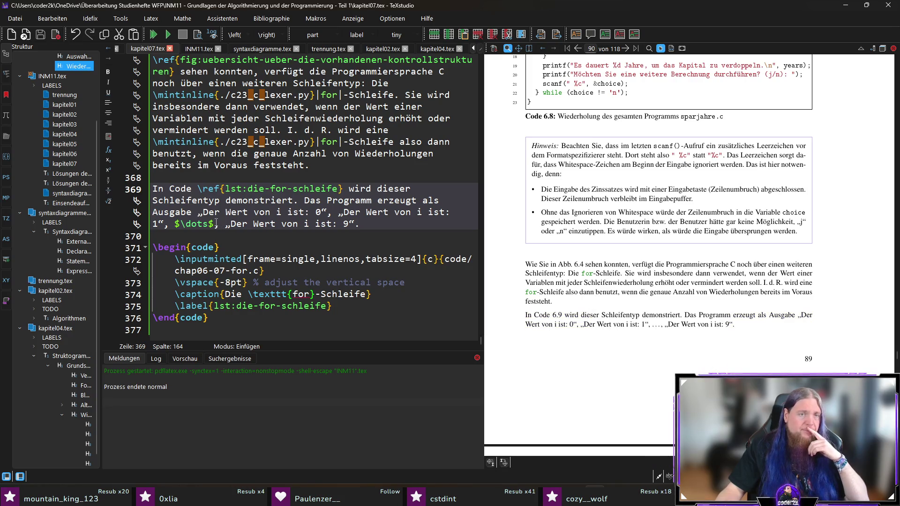
drag(213, 223, 176, 223)
text(...)
key(End)
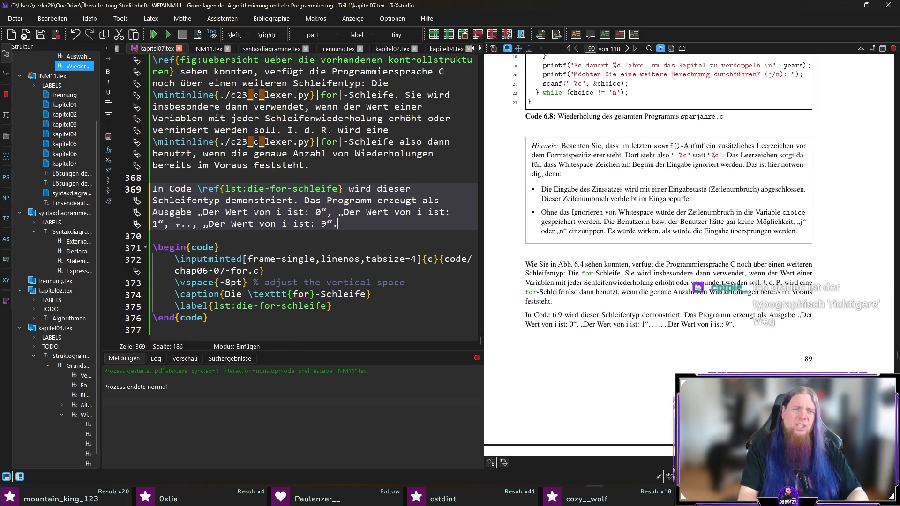
key(F5)
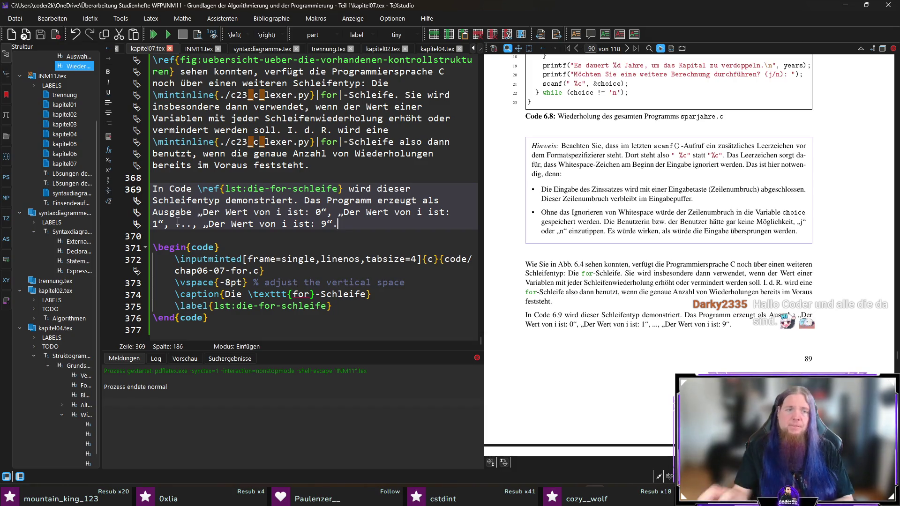
scroll(730, 335, down, 5)
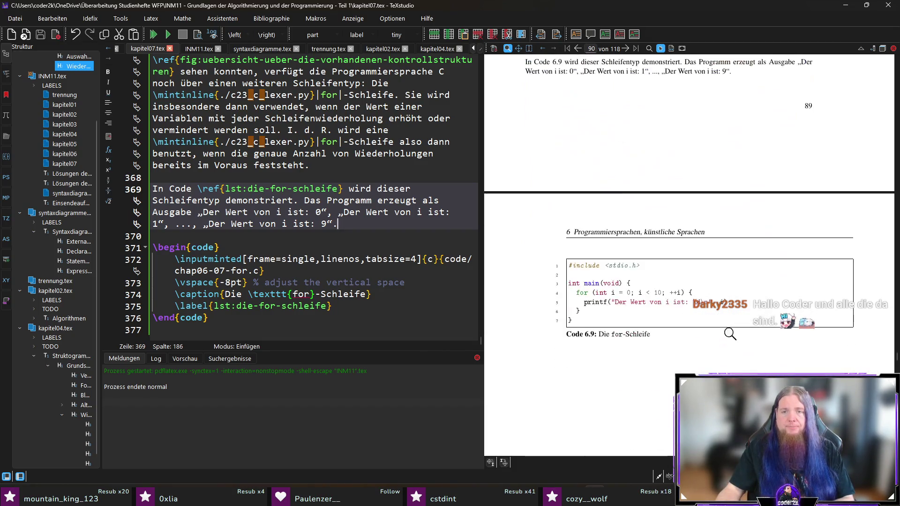
- Append 'Machen Sie sich klar, warum die Werte von |i| den Bereich von 0 bis 9 durchlaufen…'
text(Machen)
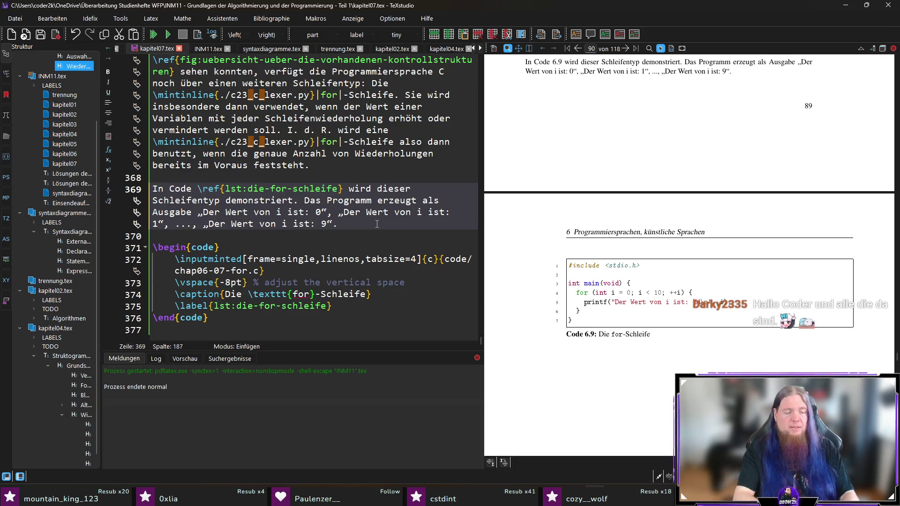
text( Sie sich klar, )
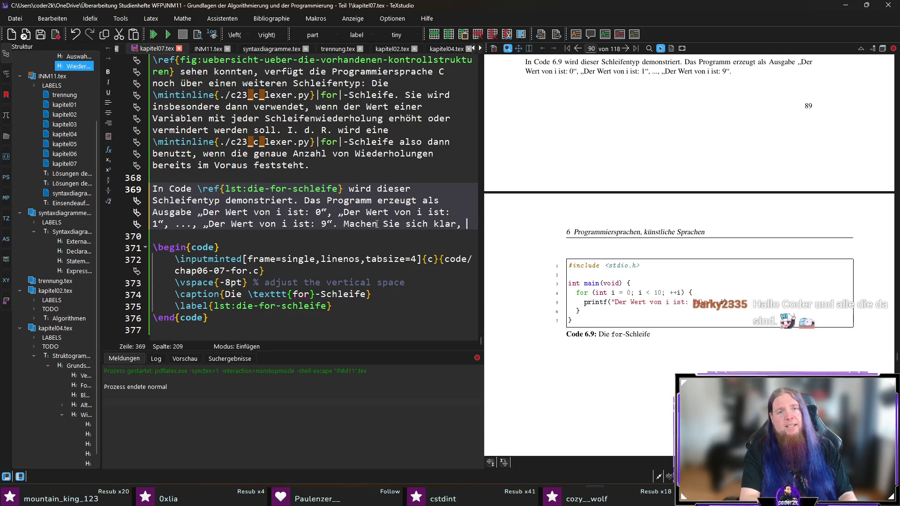
text(warum d)
key(BackSpace)
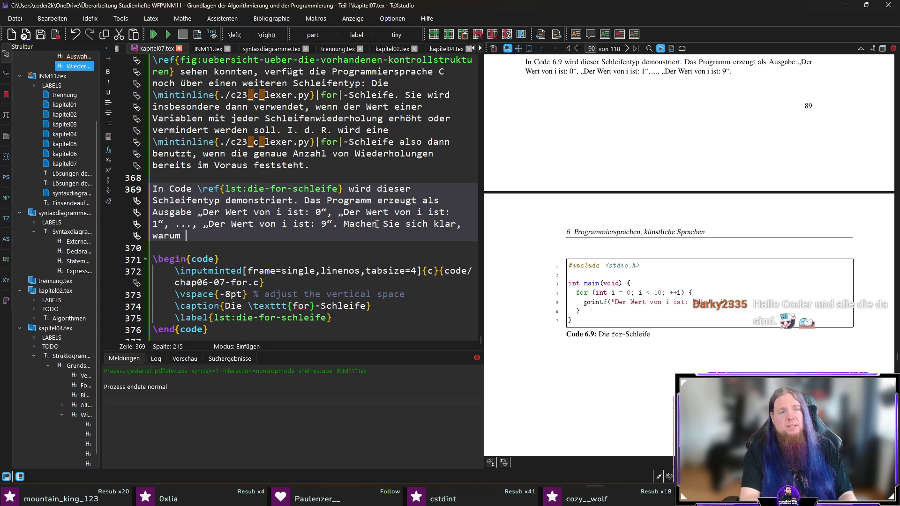
text(die Wer)
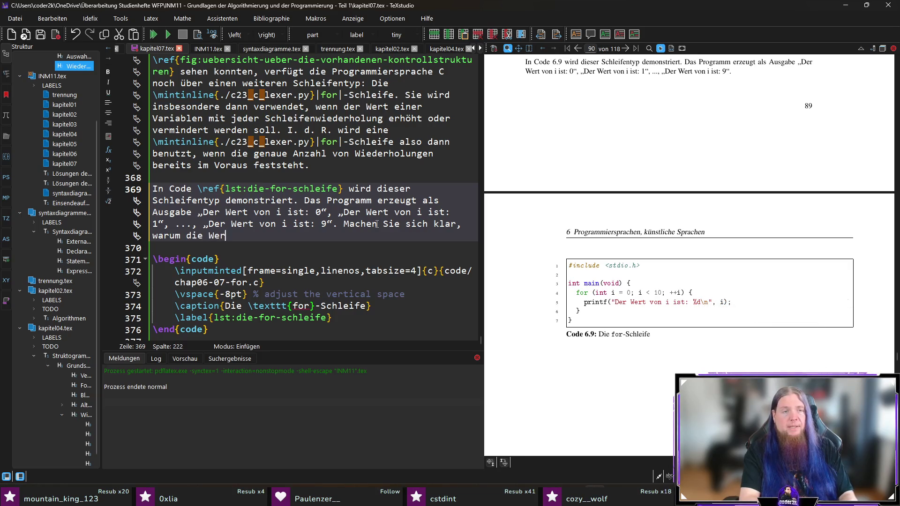
text(te von \mintinline{./c23_c_lexer.py}|i)
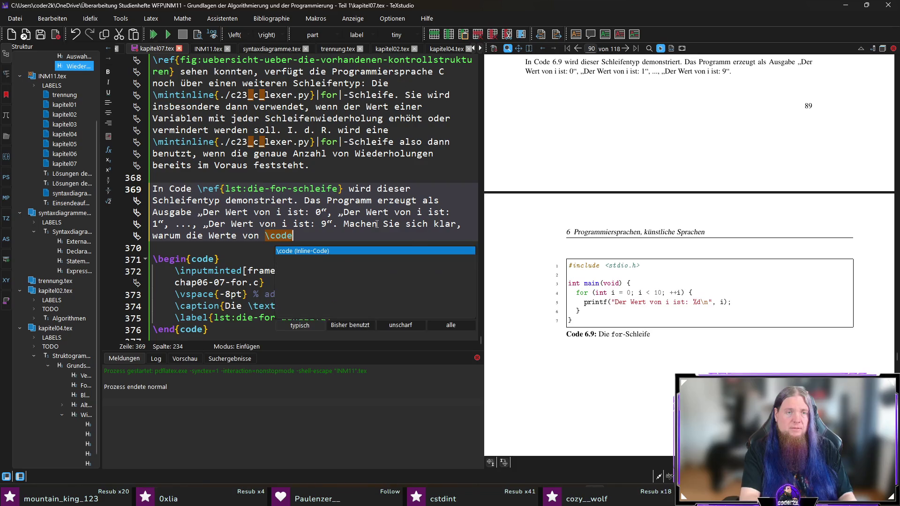
text(| den Bereich v)
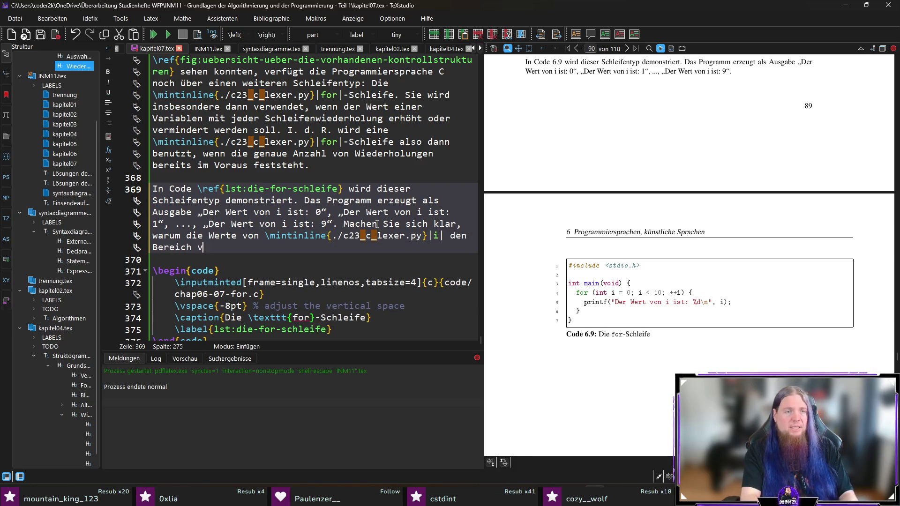
text(on 0 bis 9 durchlauf)
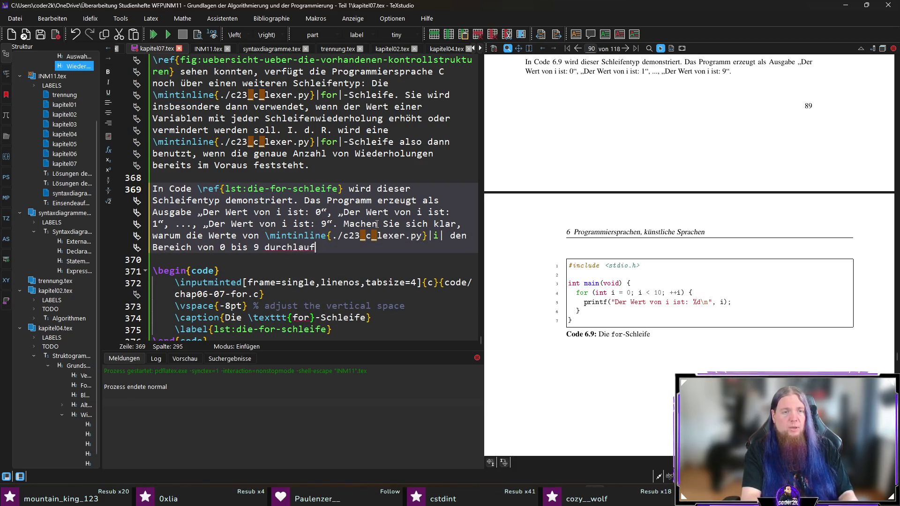
text(en und 	extit{nicht} den Be)
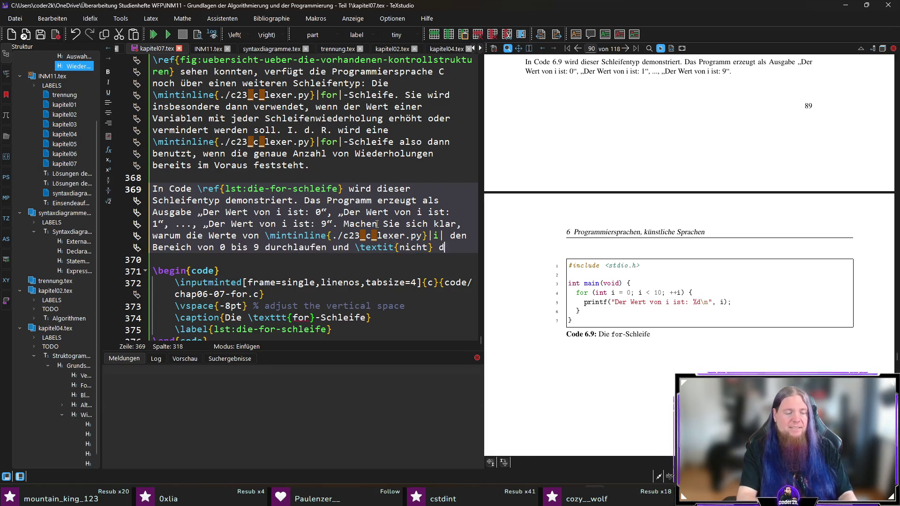
text(reich von 1 bis 10)
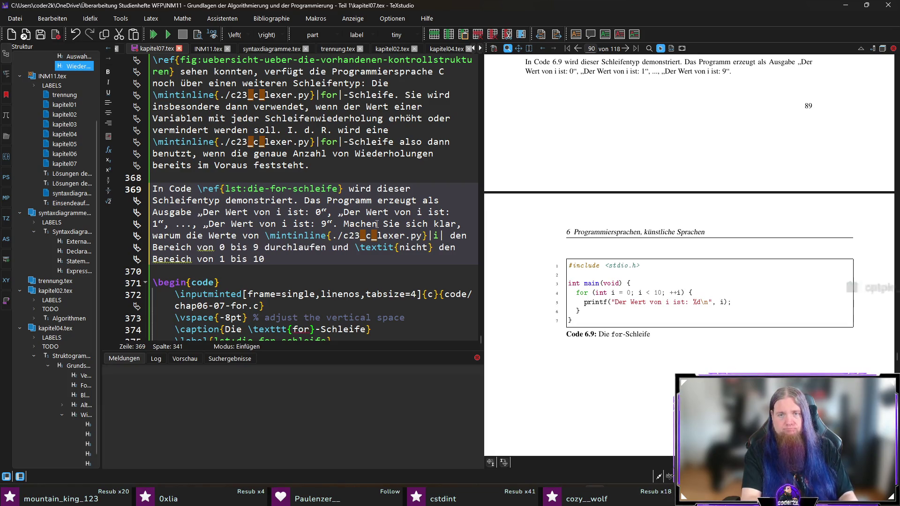
text(: Die Variable)
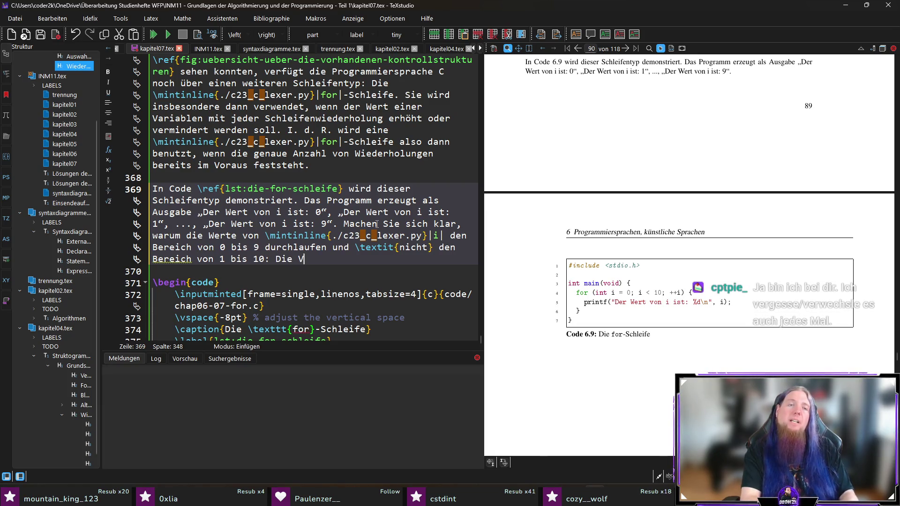
key(BackSpace)
key(BackSpace)
key(BackSpace)
key(BackSpace)
key(BackSpace)
key(BackSpace)
text(.)
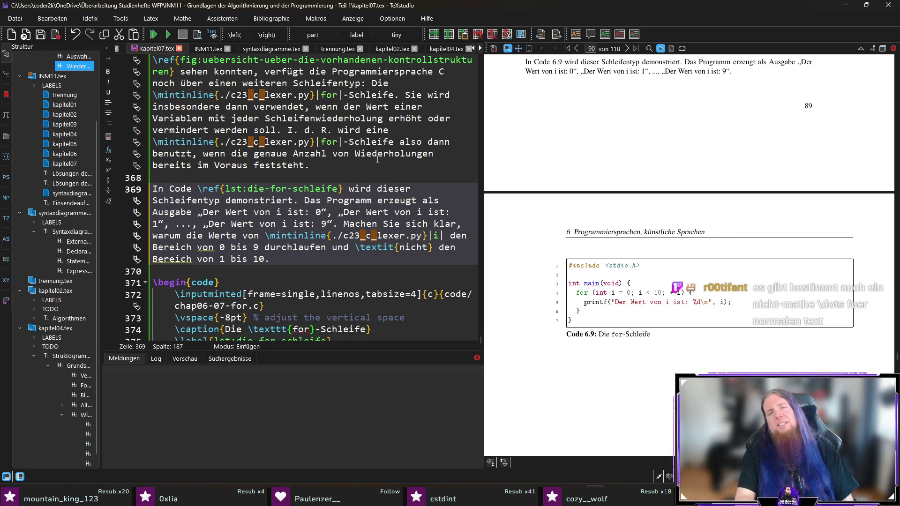
- Split the 'Machen Sie sich klar' question into its own paragraph after the output sentence
key(Return)
key(Return)
key(Up)
key(Up)
key(End)
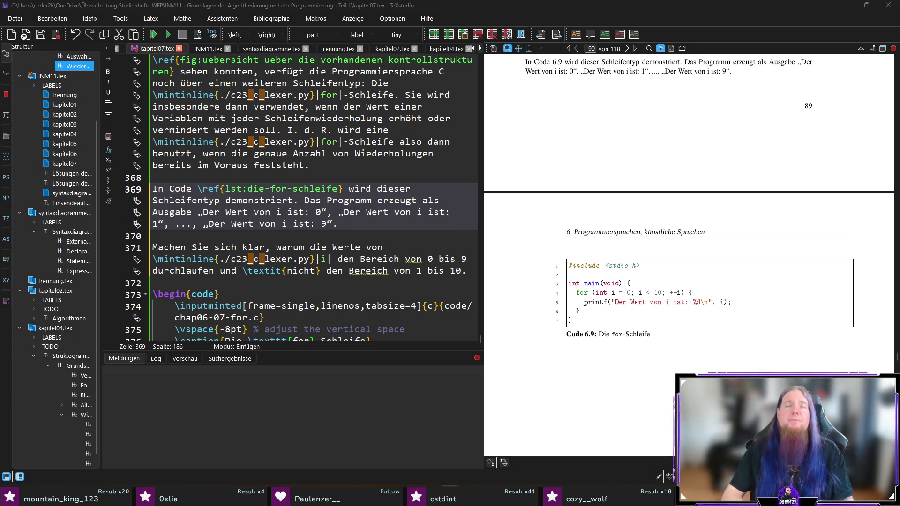
key(alt+Tab)
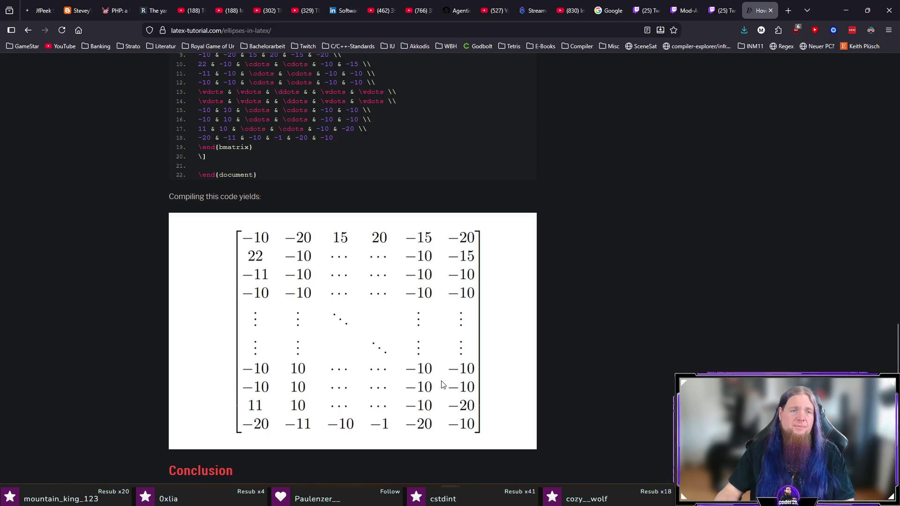
- Scroll through the latex-tutorial.com ellipses page, then return to TeXstudio
scroll(389, 347, down, 3)
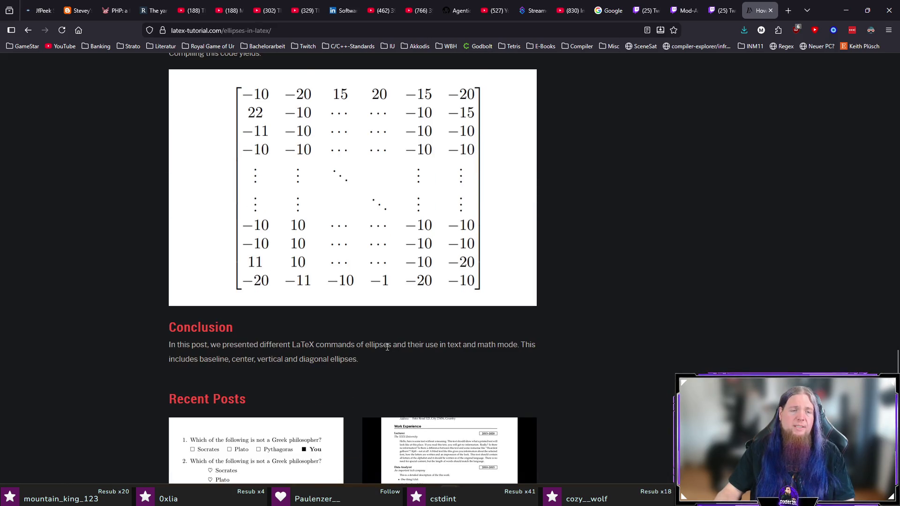
scroll(387, 347, down, 4)
scroll(623, 331, up, 8)
key(alt+Tab)
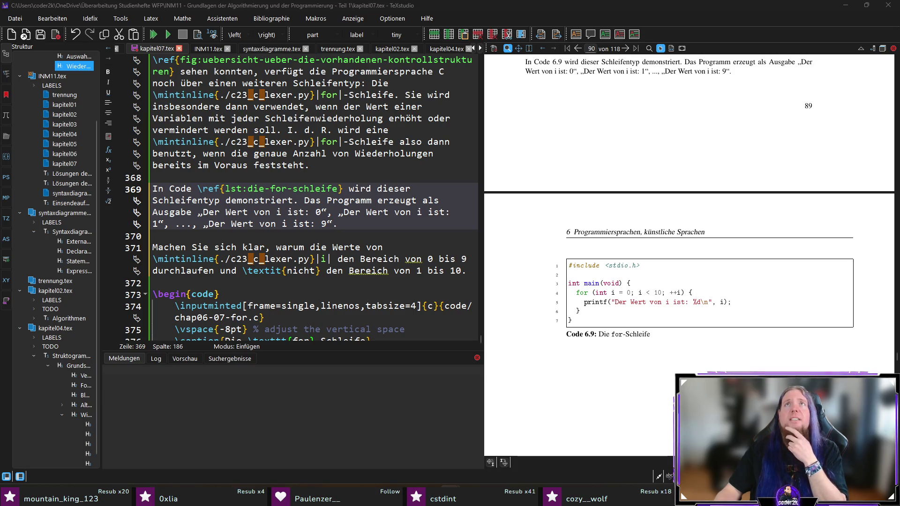
- Append 'Betrachten Sie zunächst den Kopf der |for|-Schleife. Dieser besteht aus drei Teilen.'
click(361, 225)
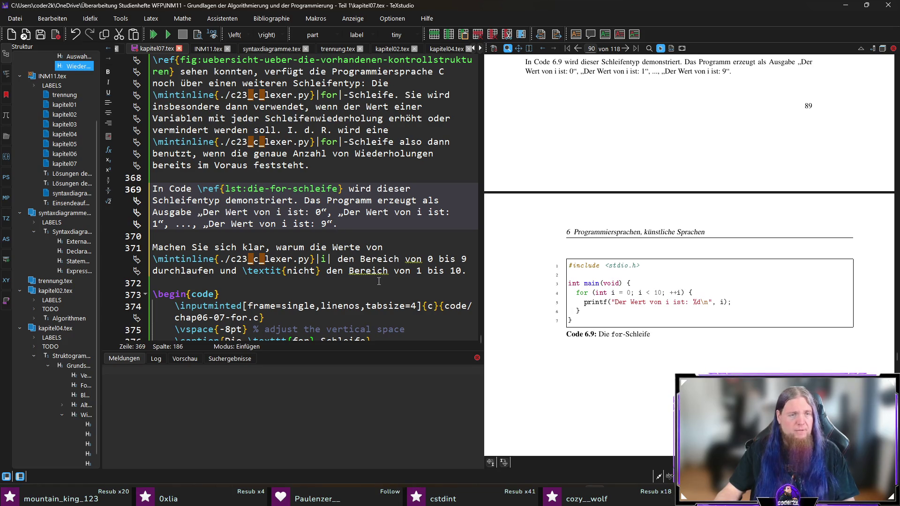
scroll(379, 282, down, 1)
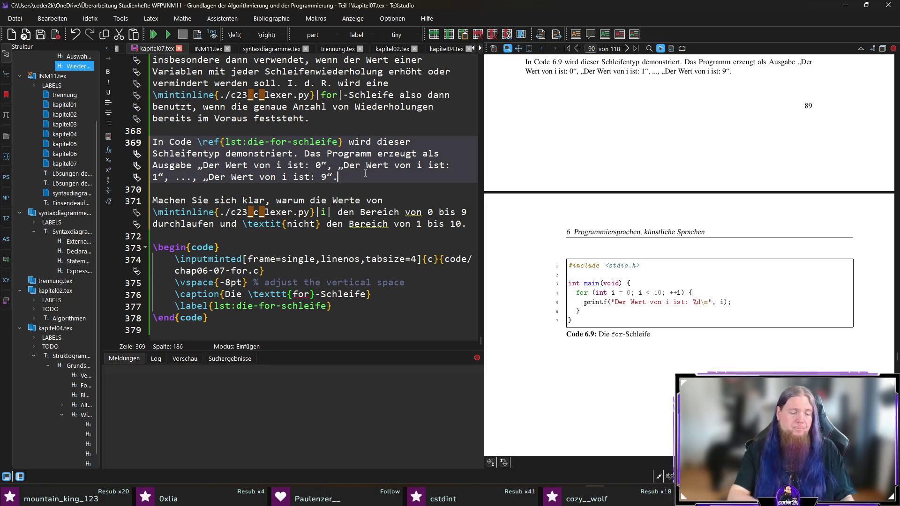
text(Der Kop)
key(BackSpace)
key(BackSpace)
key(BackSpace)
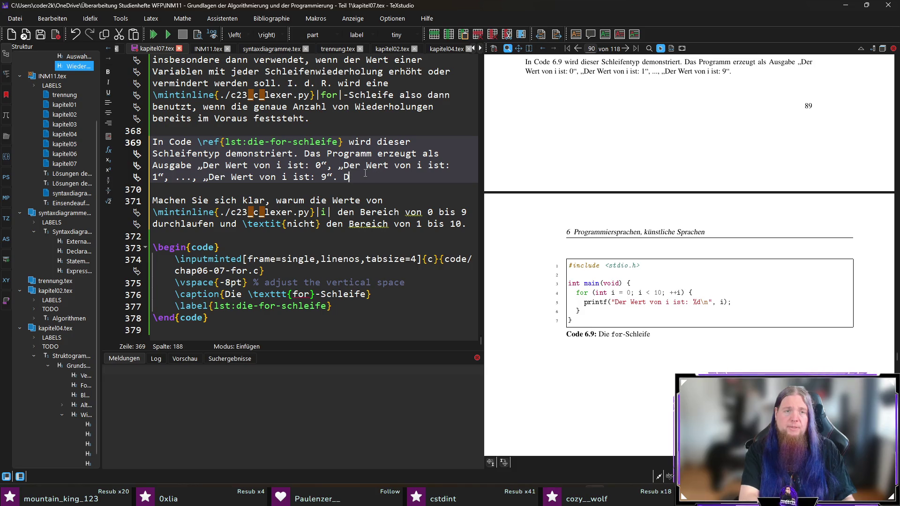
text(Betrachten Sie zunächst)
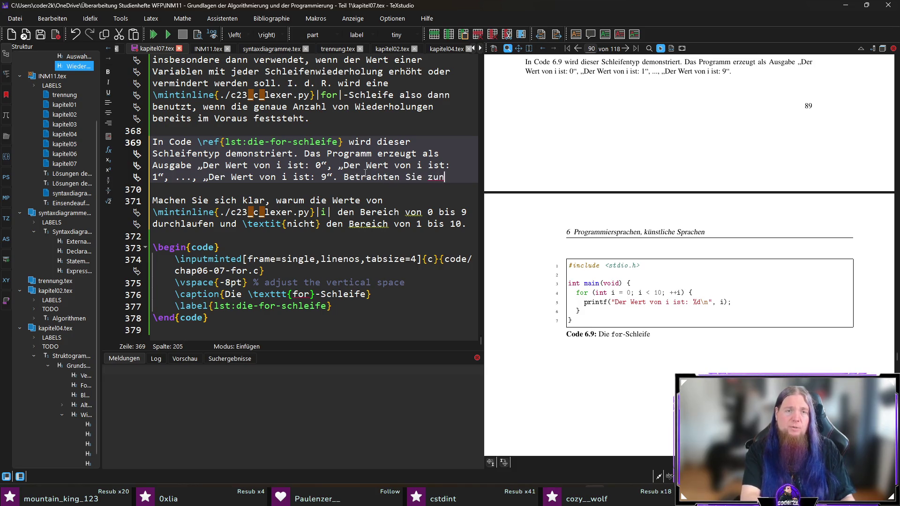
text( den )
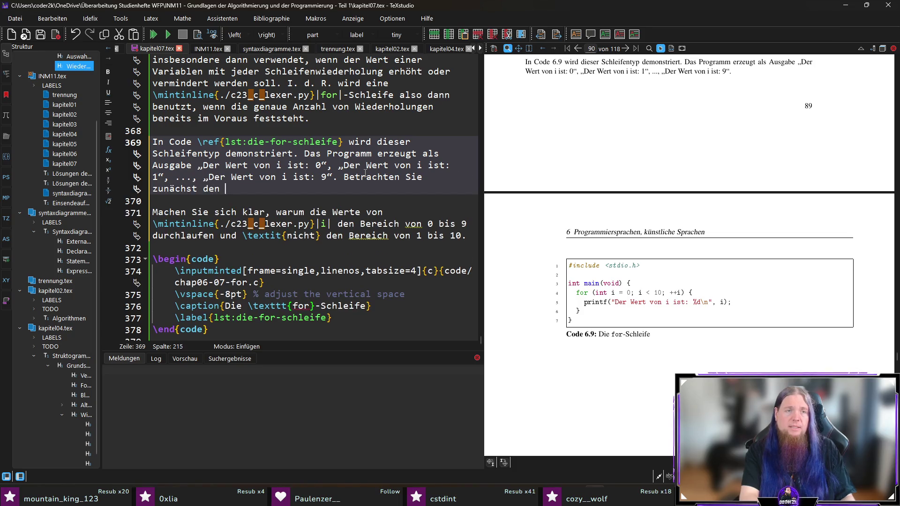
text(Kopf der \mintinline{./c23_c_lexer.py}||for|-Schelfie)
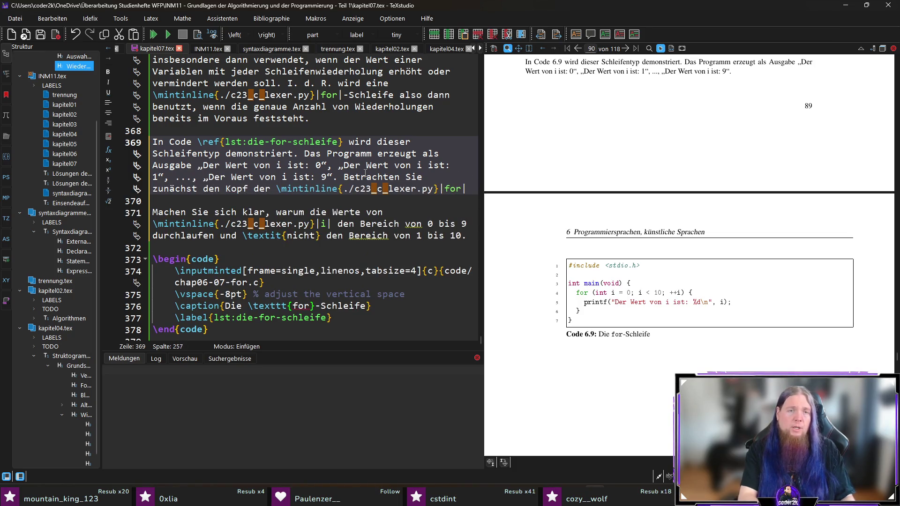
key(BackSpace)
key(BackSpace)
key(BackSpace)
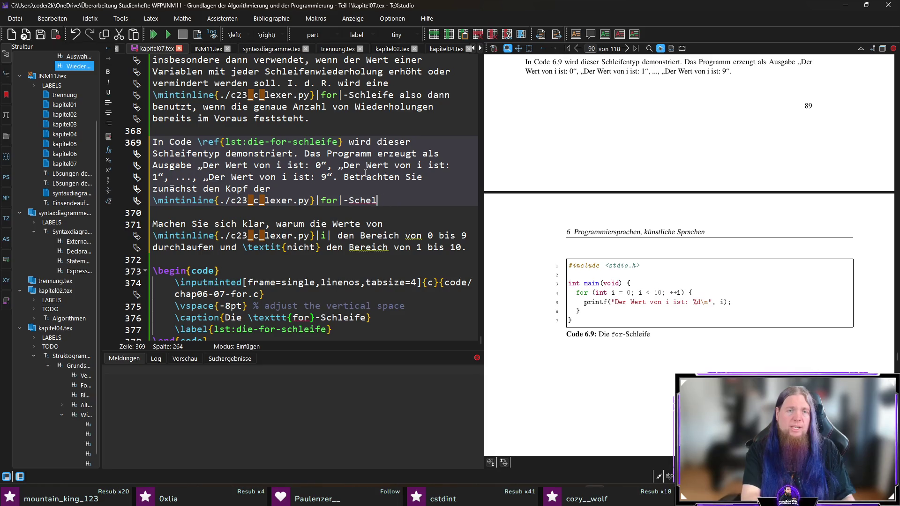
key(BackSpace)
text(leife)
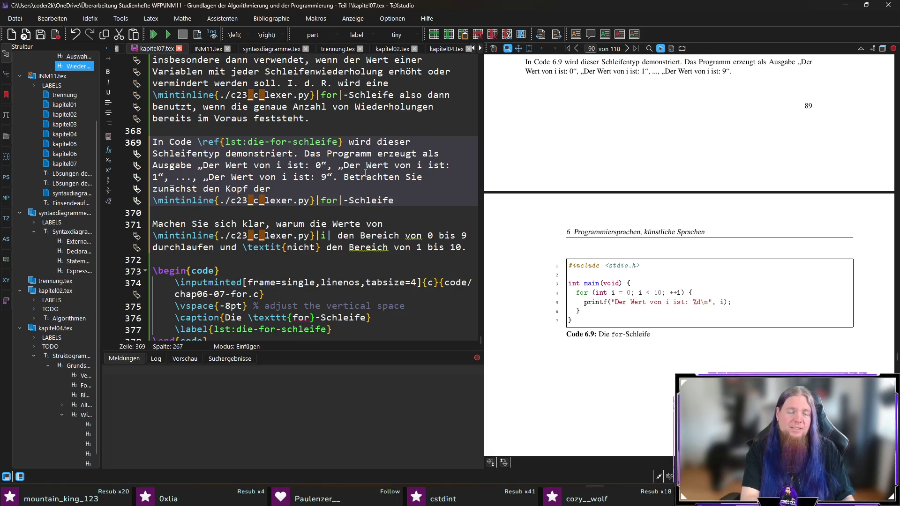
text(. Dieser b)
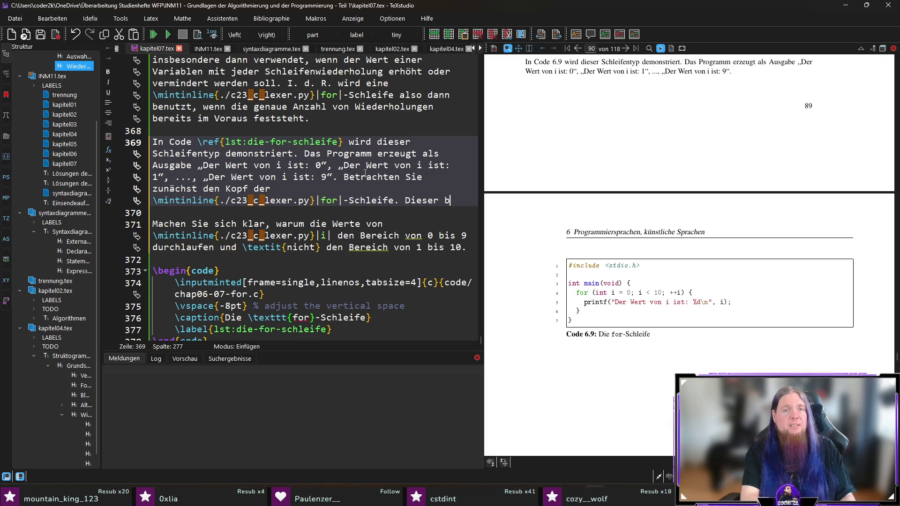
text(esteht aus drei )
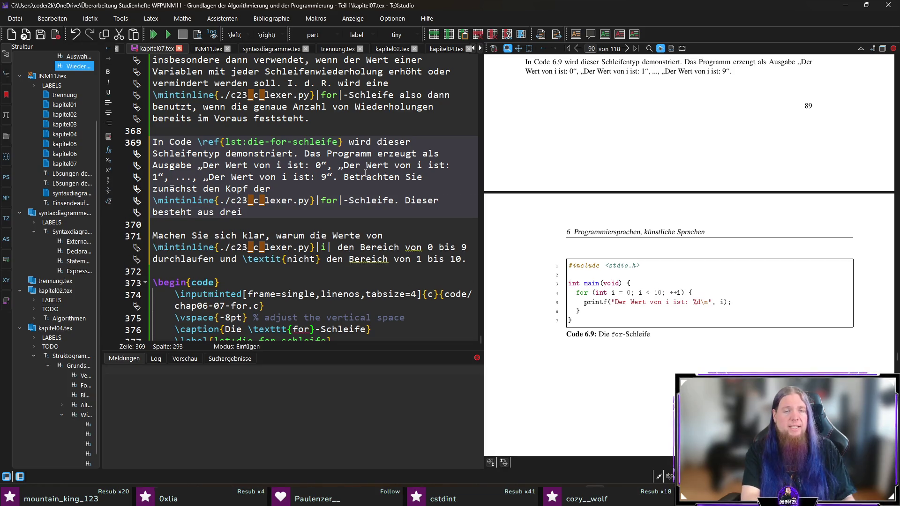
text(B)
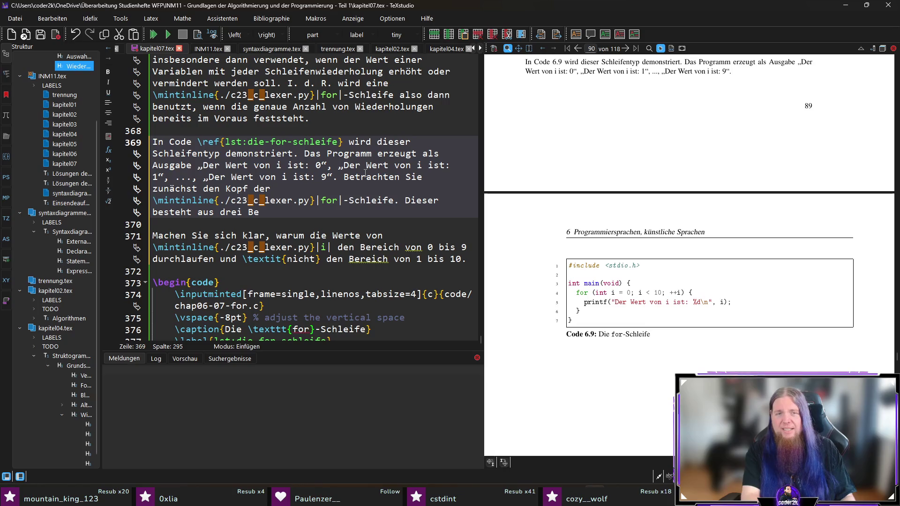
key(BackSpace)
text(Teilen.)
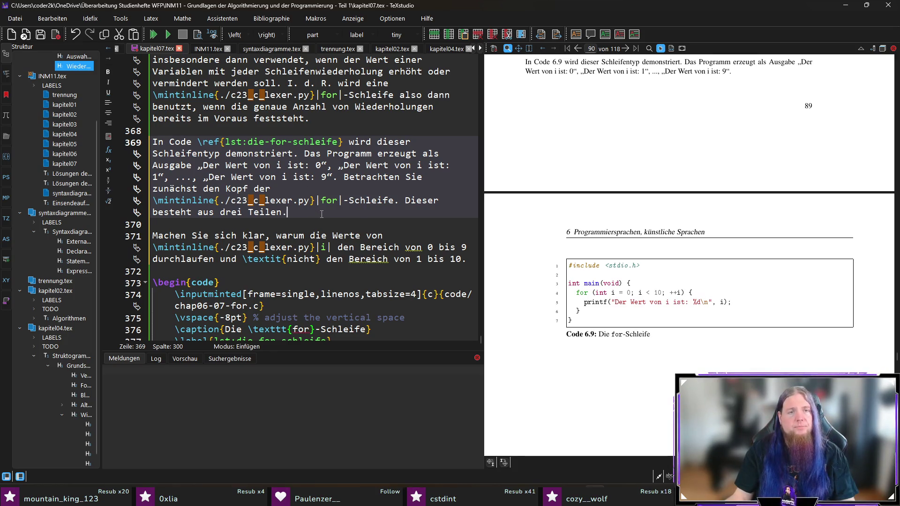
- Write that the first part („int i = 0“) runs first and defines the variable i
text( Der)
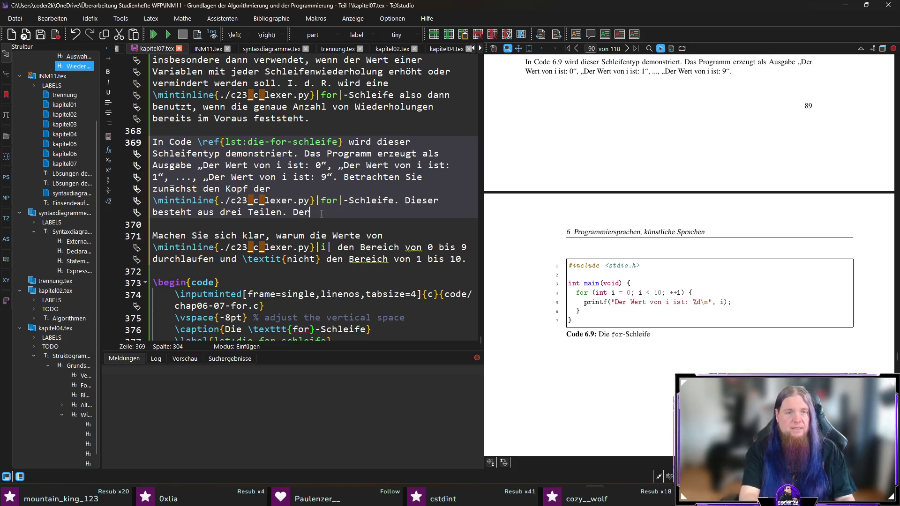
text( erste Teil ()
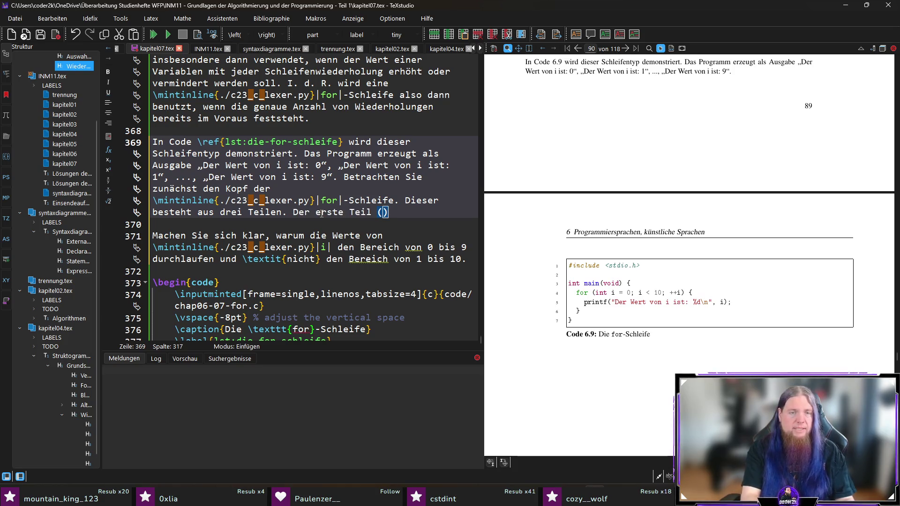
text(„\mintinline{./c23_c_lexer.py}|int i = 0)
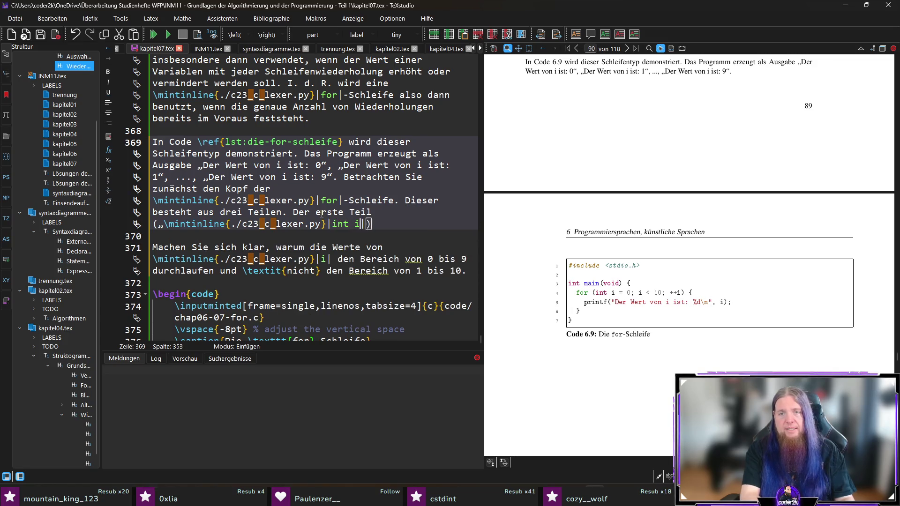
text(;)
key(BackSpace)
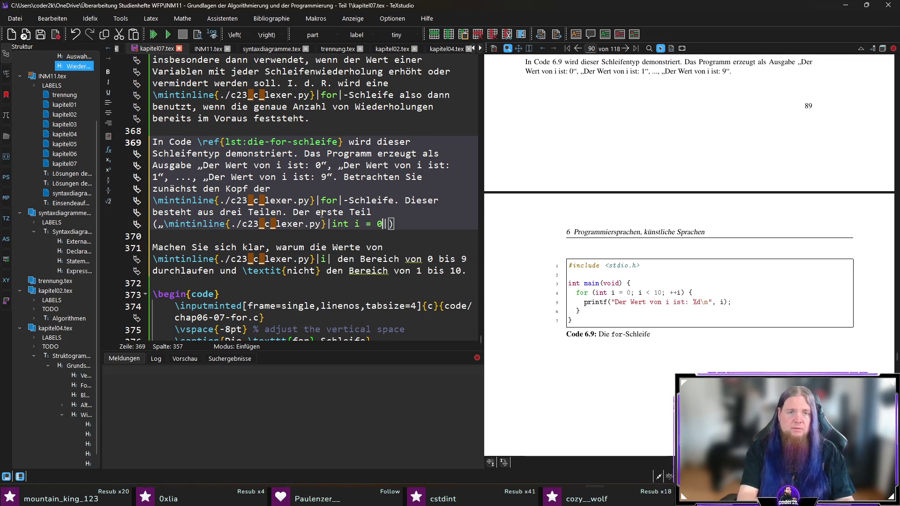
text(“) wi)
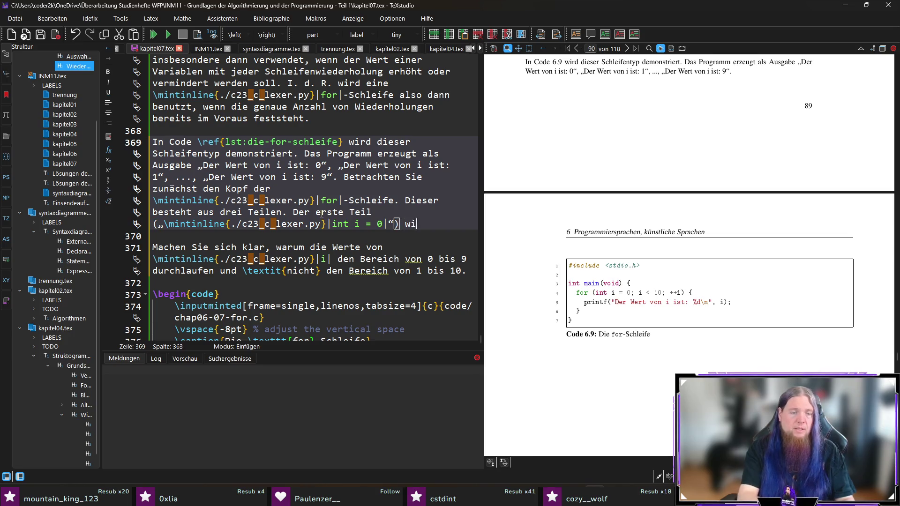
text(rd ausgeführt, bevor)
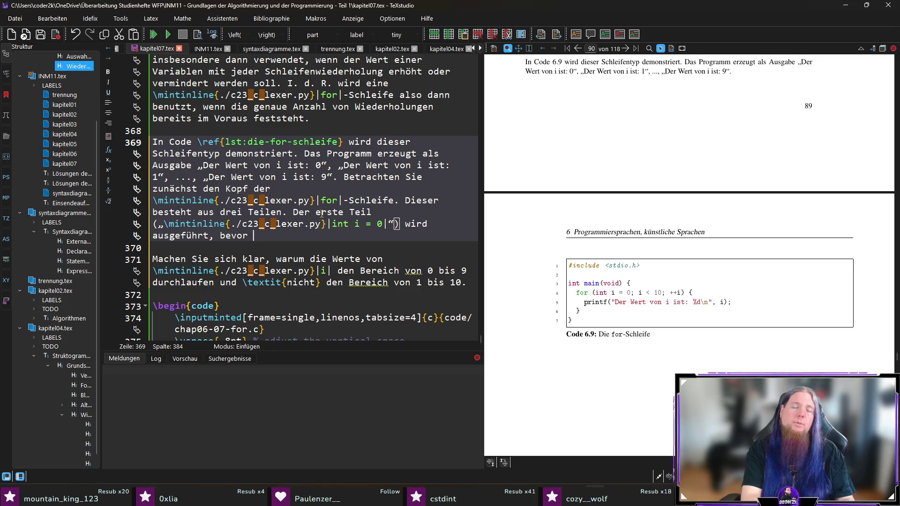
key(BackSpace)
key(BackSpace)
key(BackSpace)
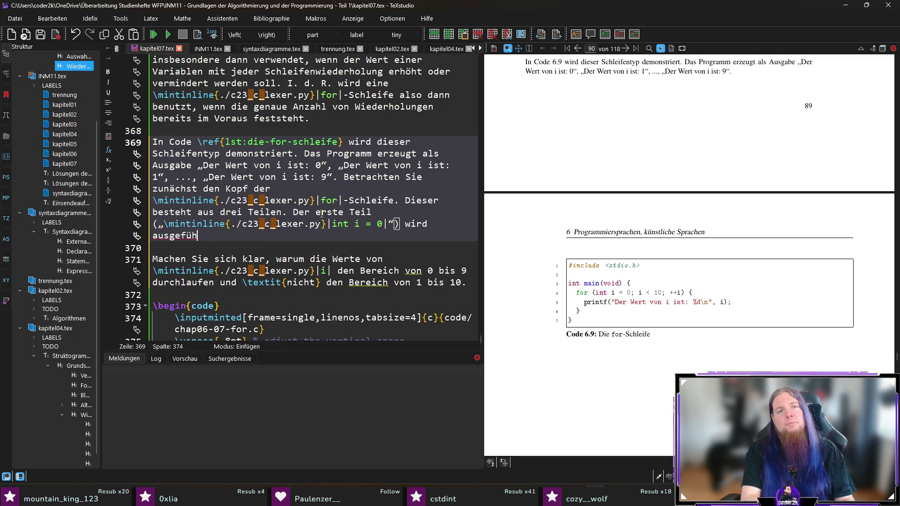
text(zuerstr a)
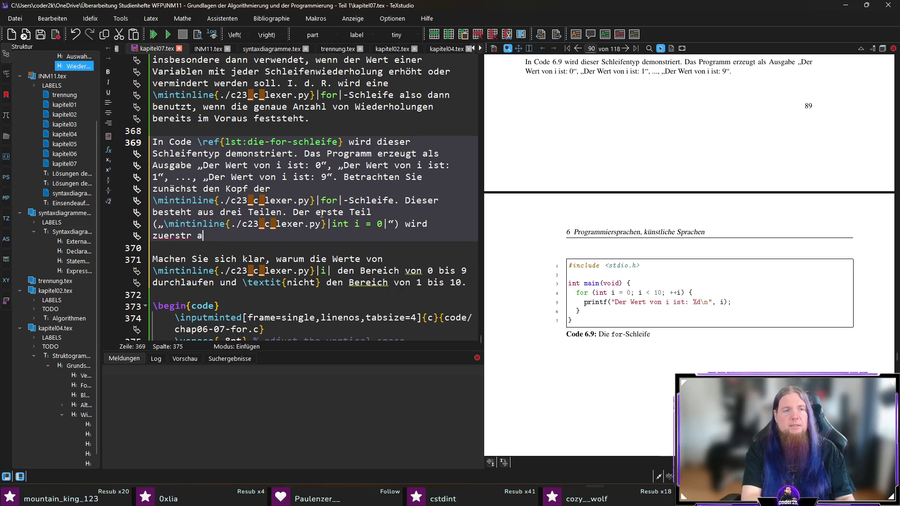
text(usgeführt. )
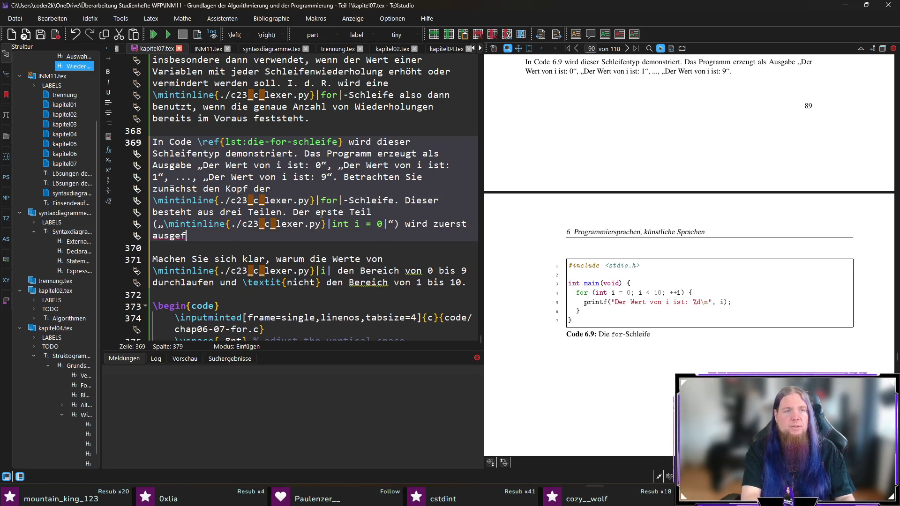
text(Hie)
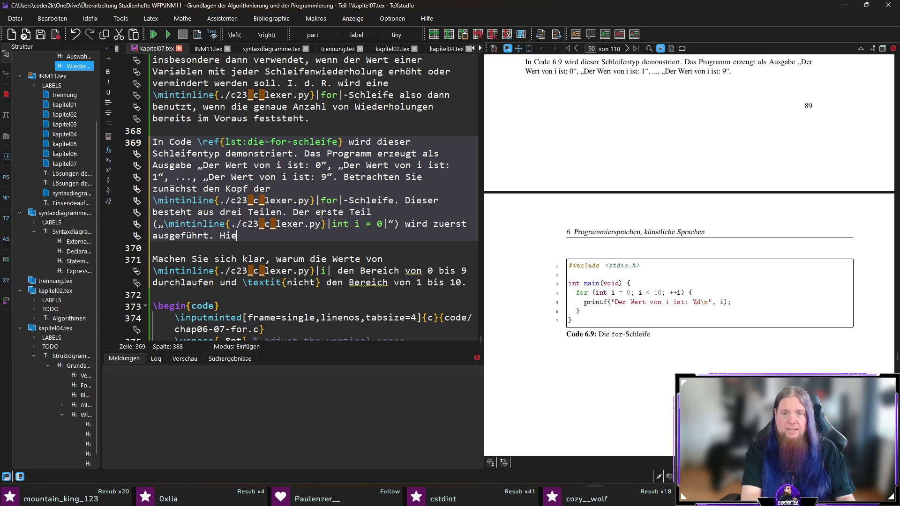
text(r definieren wir )
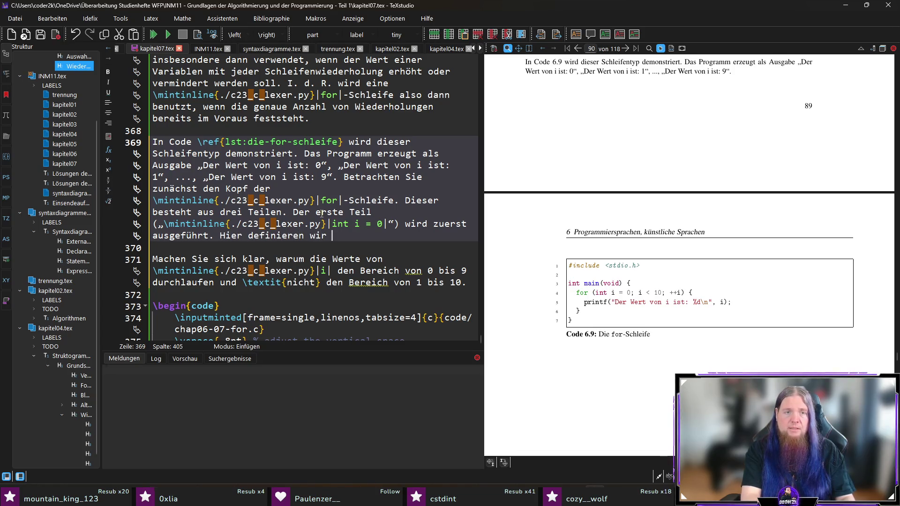
text(die Variable \mintinline{./c23_c_lexer.py}|i|)
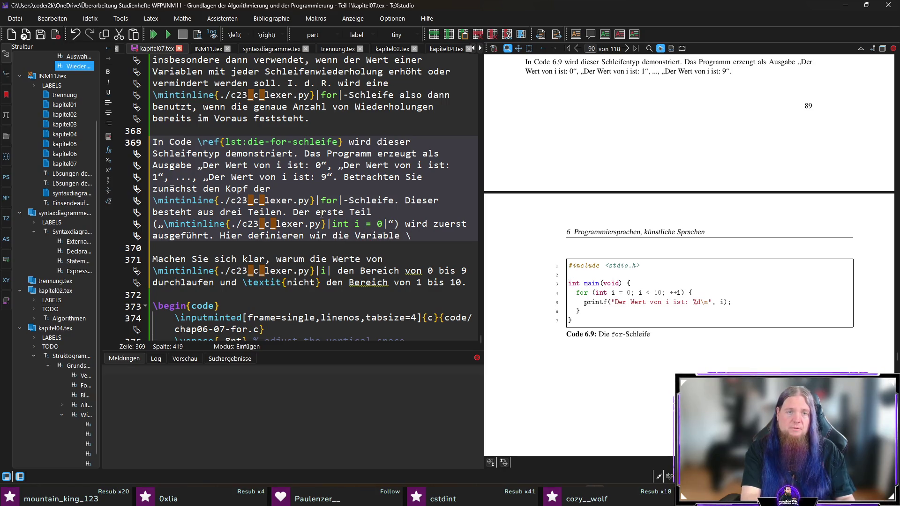
text( und initialisieren)
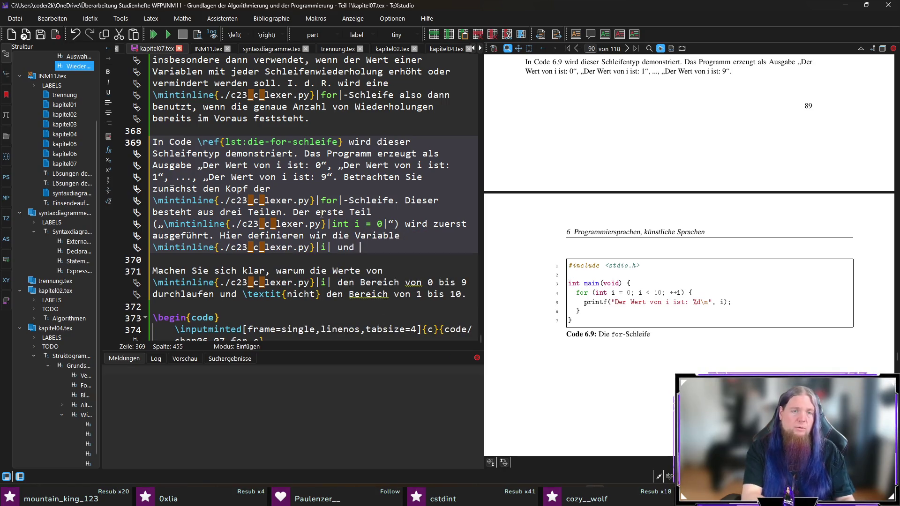
- Add that i is of type int, initialized with 0 as the variable's start value
key(ctrl+Left)
key(ctrl+Left)
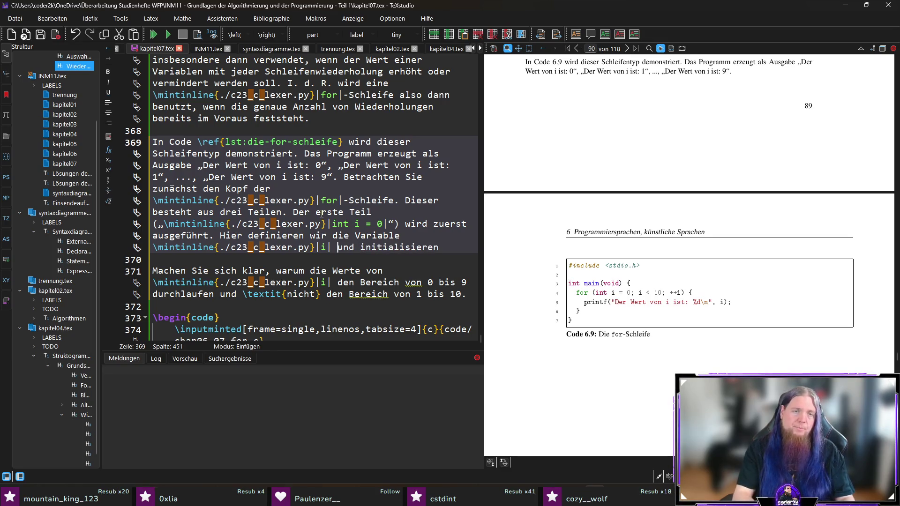
text(vom Typ \)
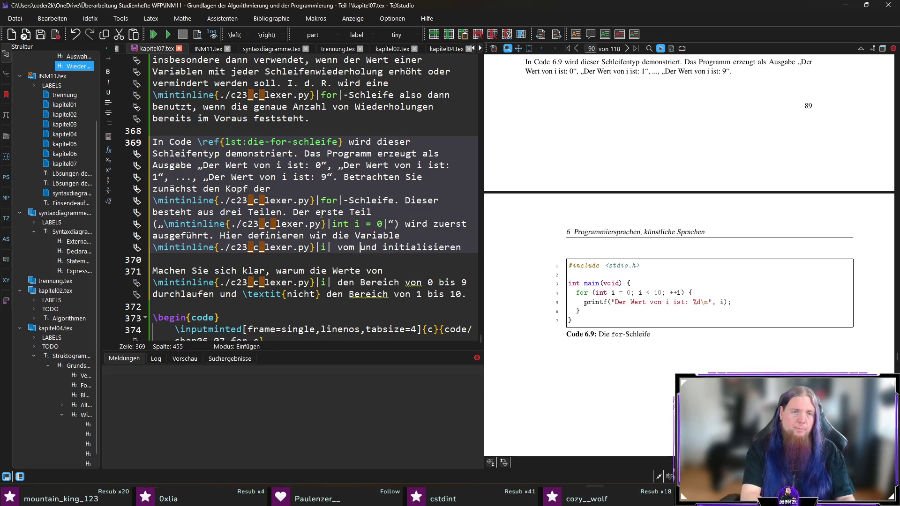
text(mintinl)
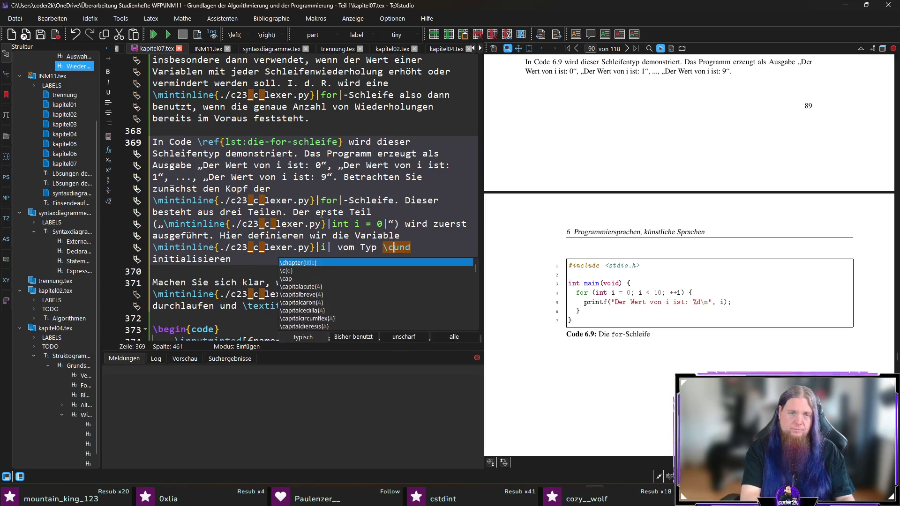
key(Return)
text(int)
key(End)
text(sie mit dem Wer)
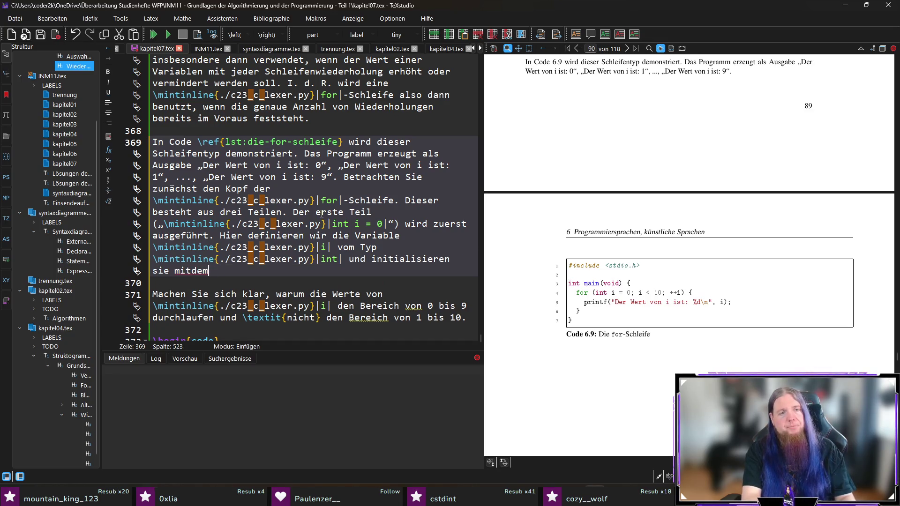
text(t 0.)
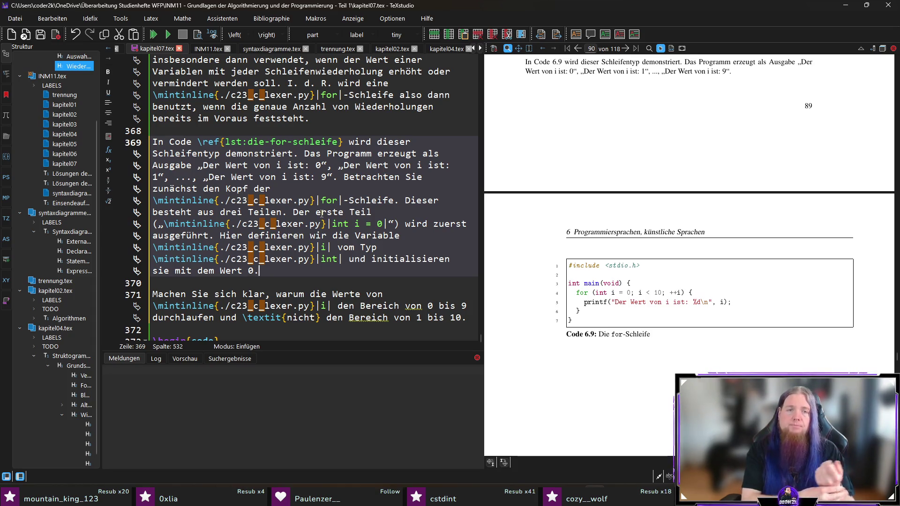
text( Das is)
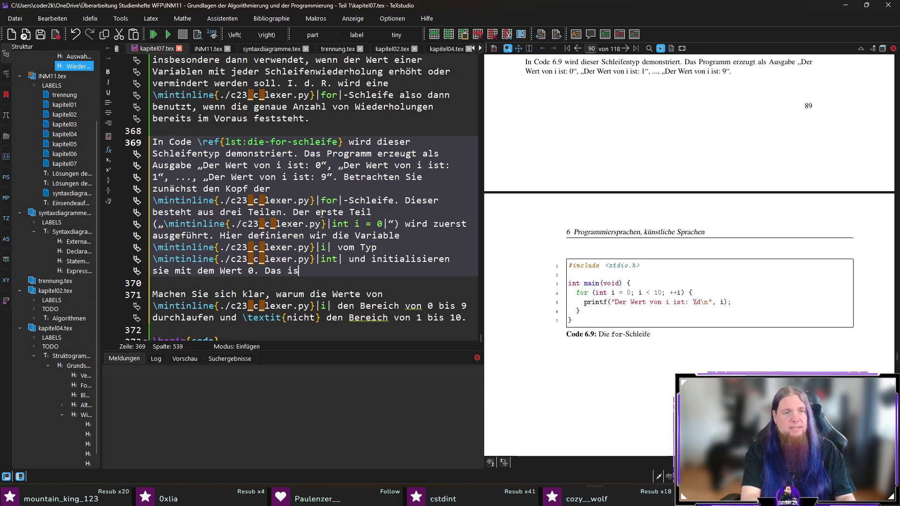
text(t also der Startw)
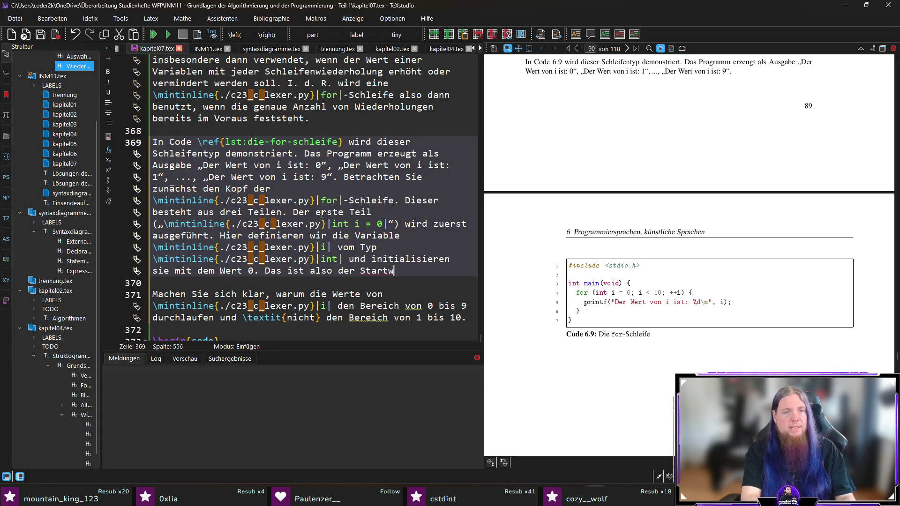
text(ert der Variable.)
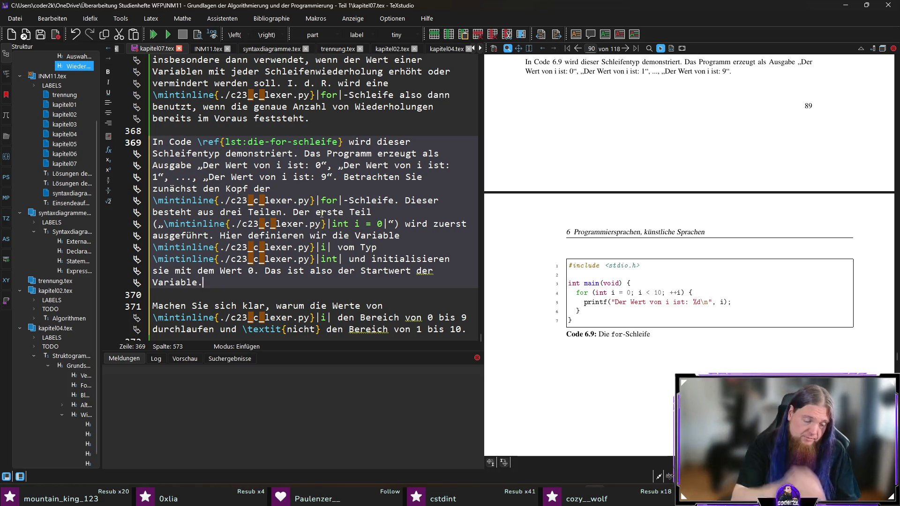
text( Beachten Sie, dass )
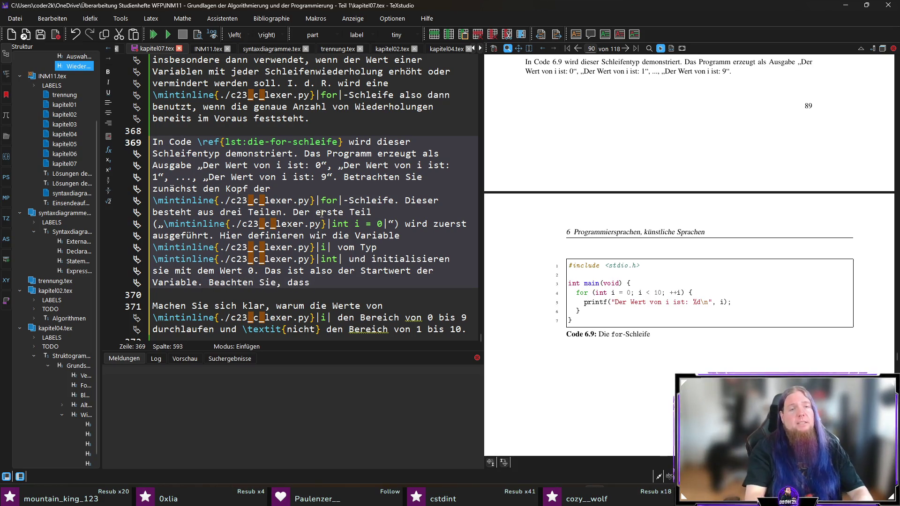
text(die Variable nur)
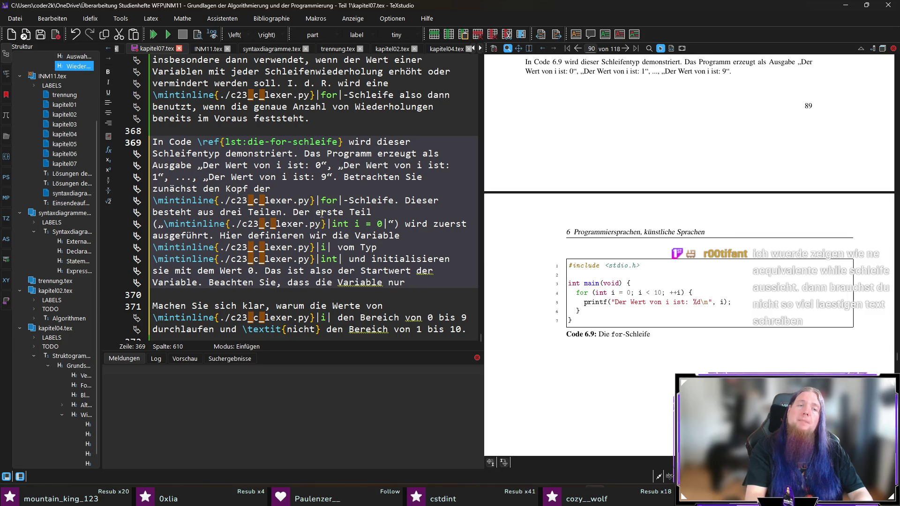
- Note that i's scope spans only the loop, not existing before or after it, and save
key(ctrl+Left)
key(ctrl+Left)
text(Gültigk)
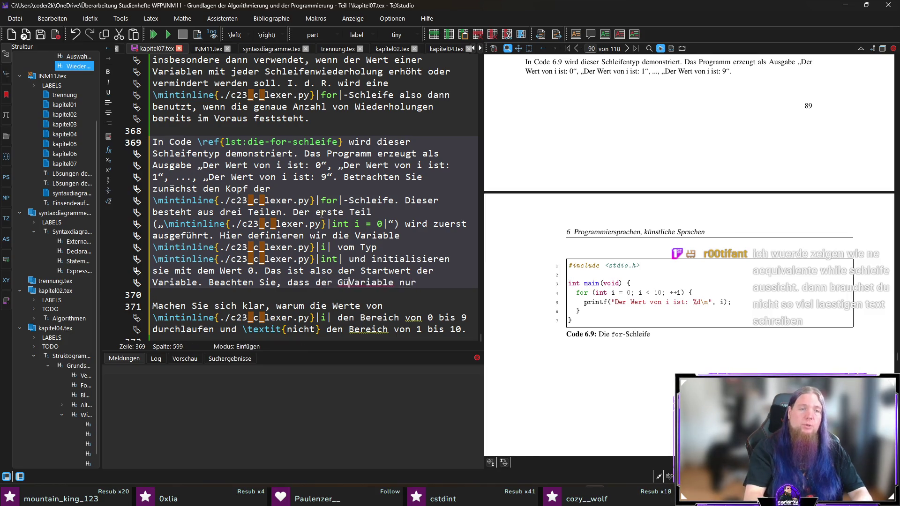
text(eitsbereich (Sc)
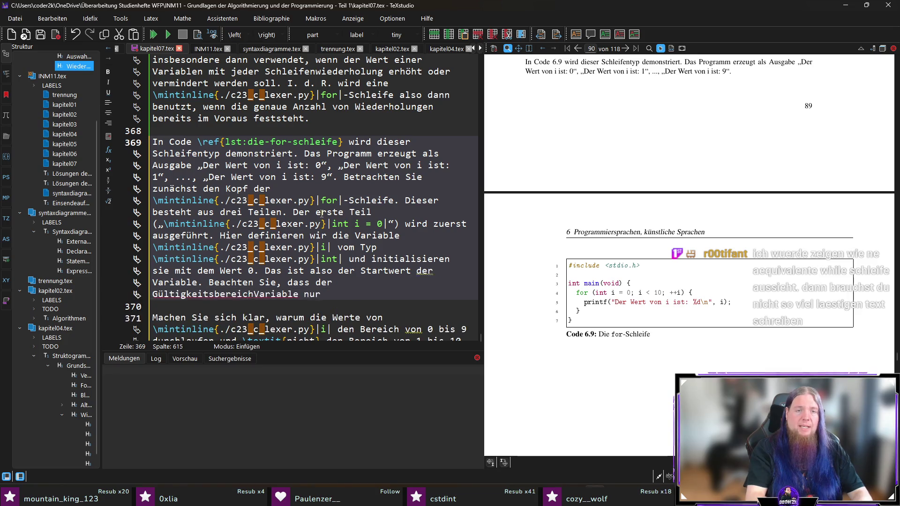
text(ope) der)
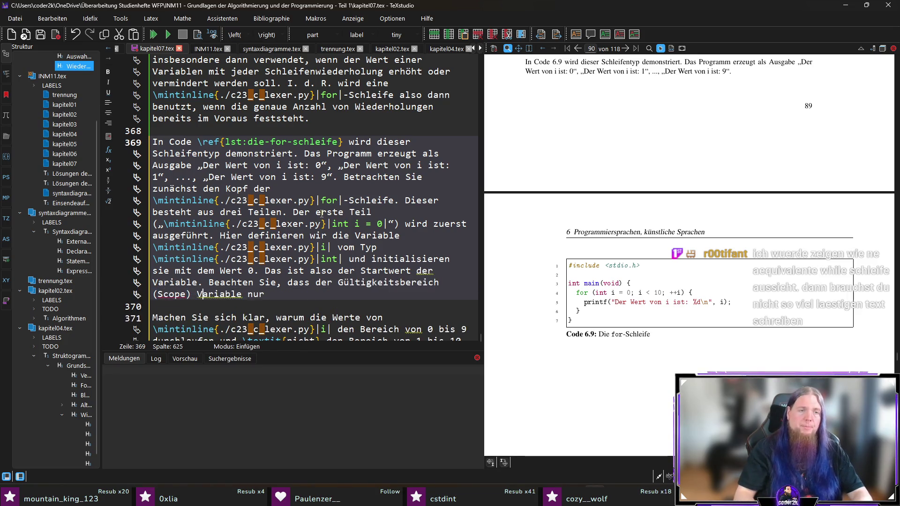
key(BackSpace)
key(BackSpace)
key(BackSpace)
text(si)
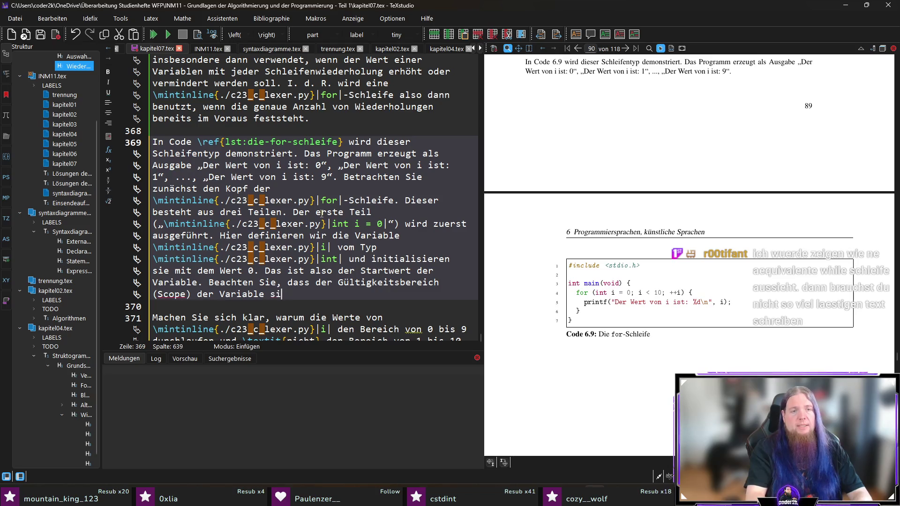
text(ch nur über die)
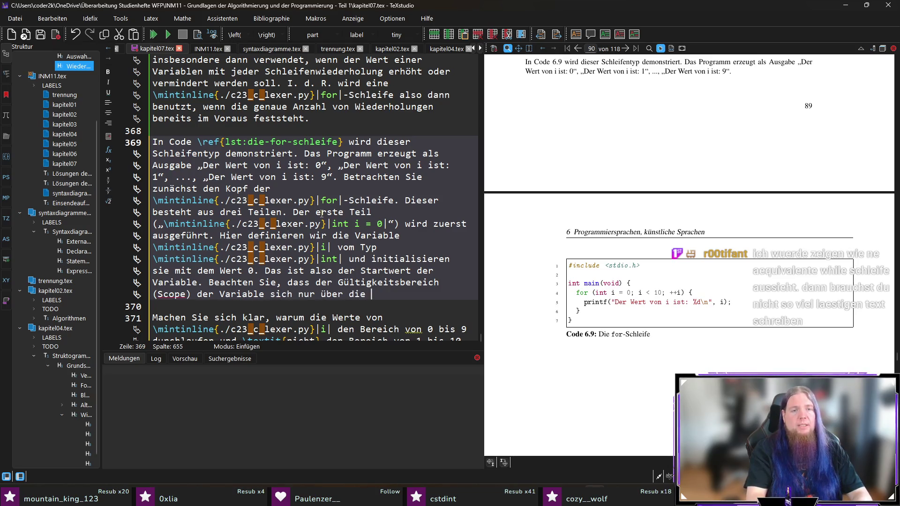
text(Schleife hinweg erstreckt.)
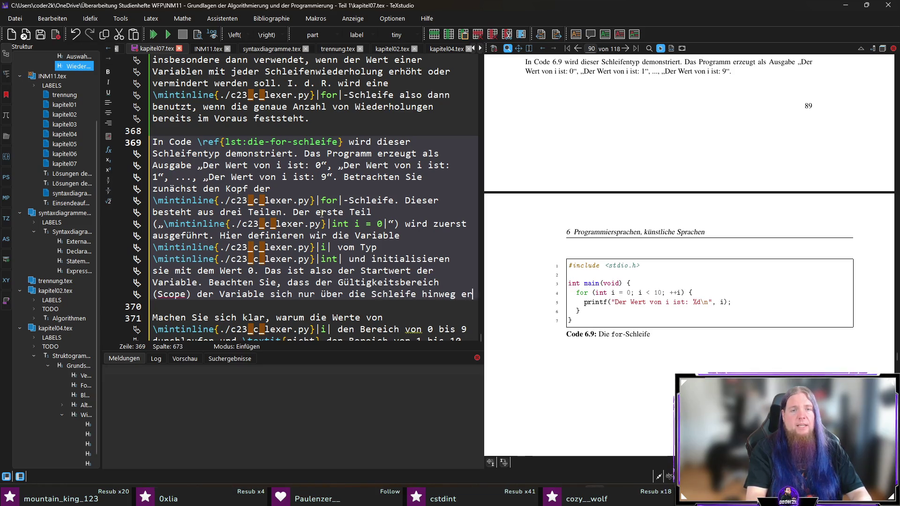
key(BackSpace)
key(BackSpace)
text(: Vor und nach der Schleife, d)
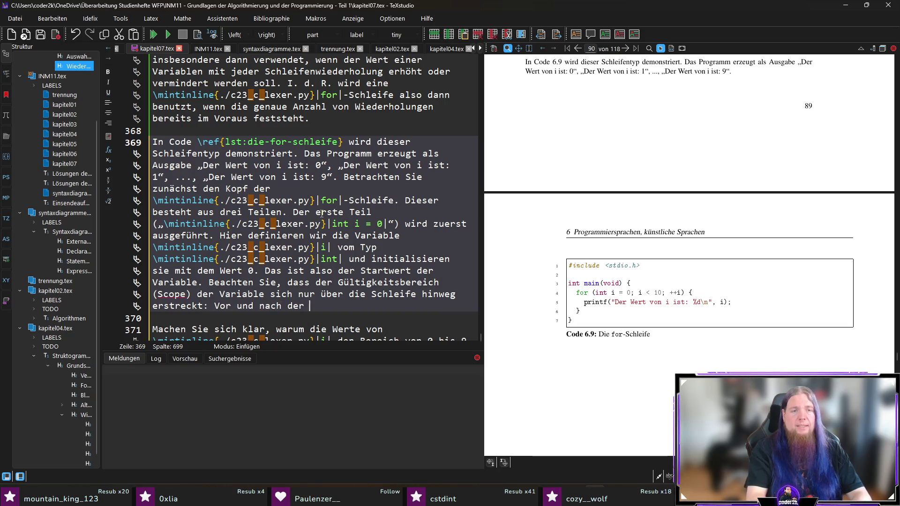
key(BackSpace)
key(BackSpace)
key(BackSpace)
text(elf)
key(BackSpace)
key(BackSpace)
key(BackSpace)
text(leife existiert \)
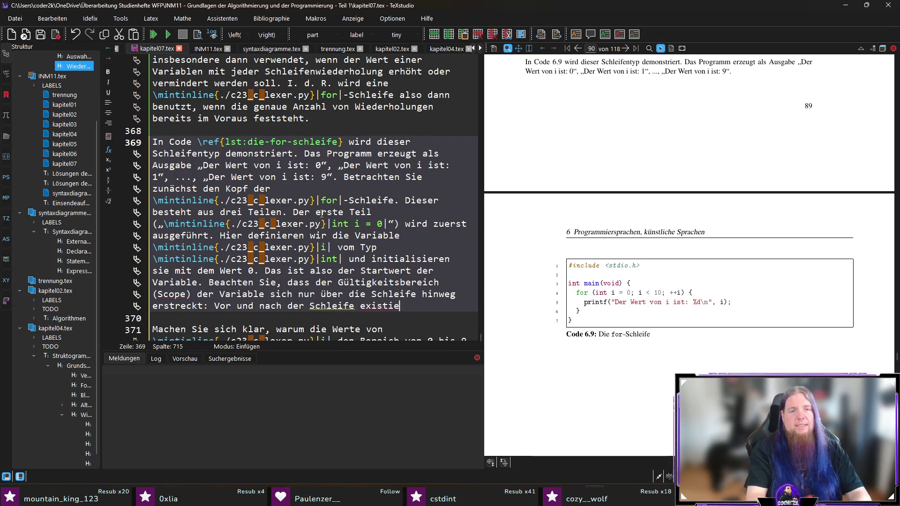
text(mintinline{./c23_c_lexer.py}|i| nicht.)
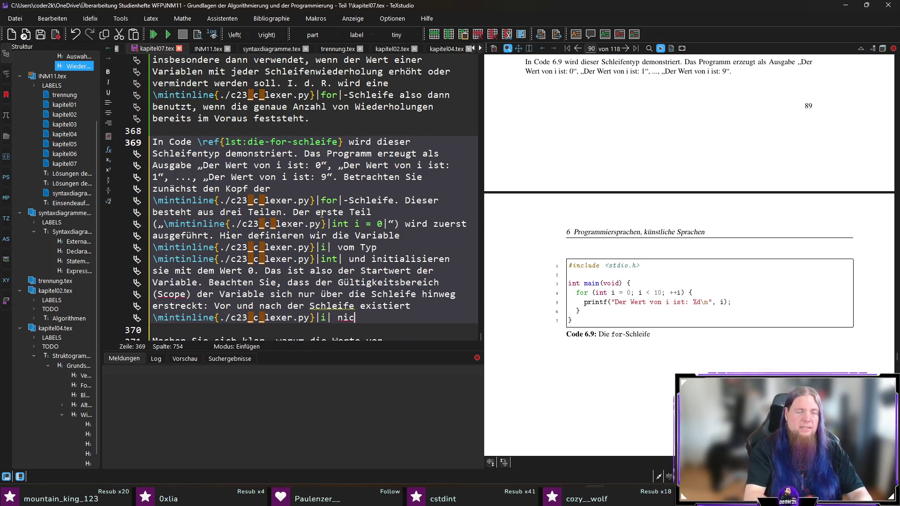
key(ctrl+s)
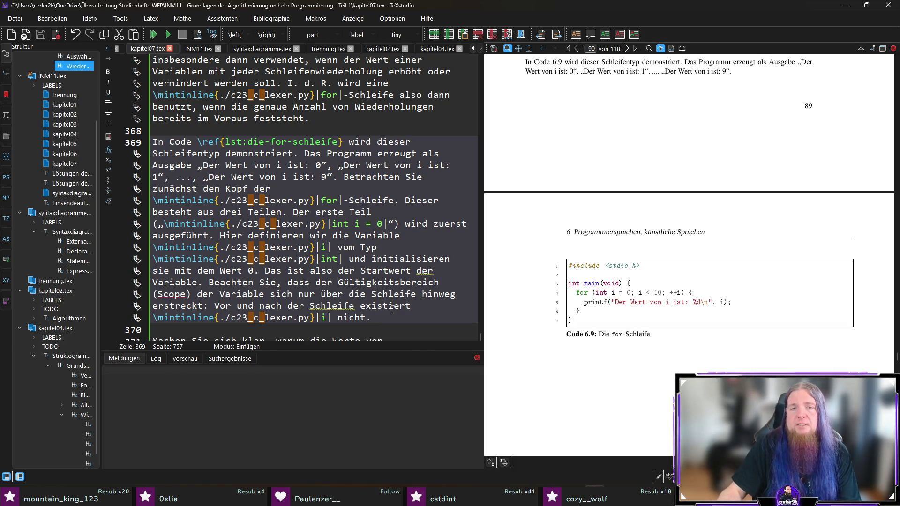
- Below the for-loop in chap06-07-for.c, add a '// Äquivalente while-Schleife:' comment and accept the suggested while-loop block
key(alt+Tab)
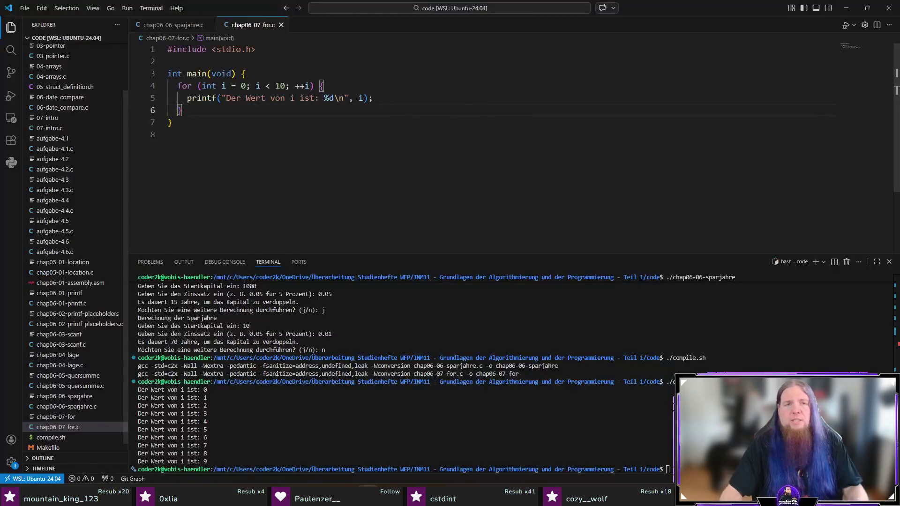
key(Return)
key(Return)
text(//)
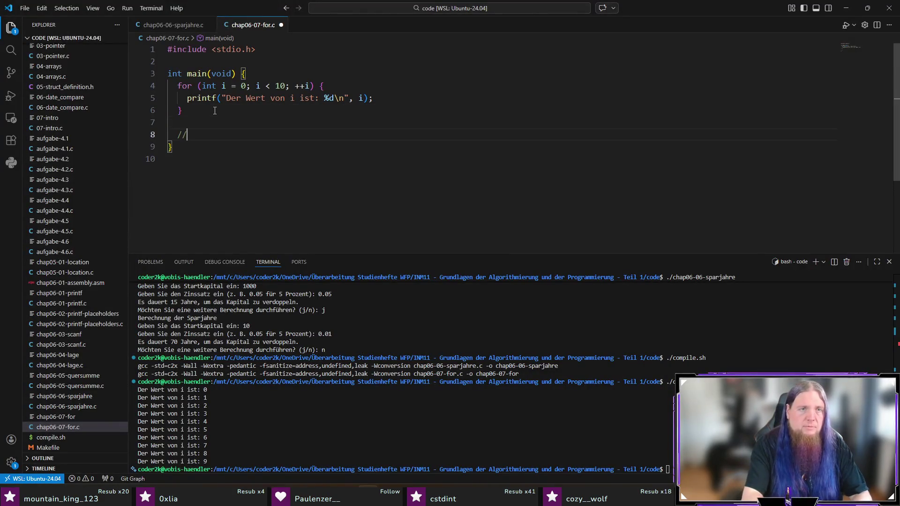
text( Äquivalente )
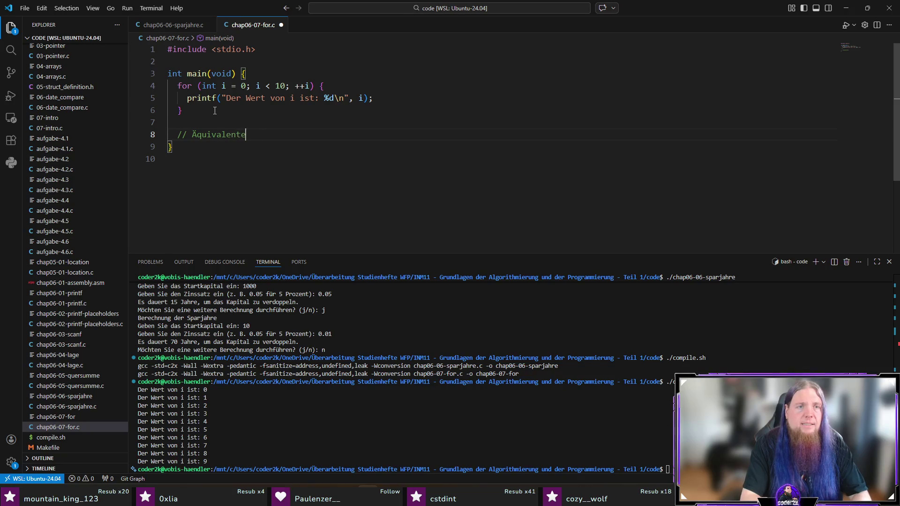
text(while-S)
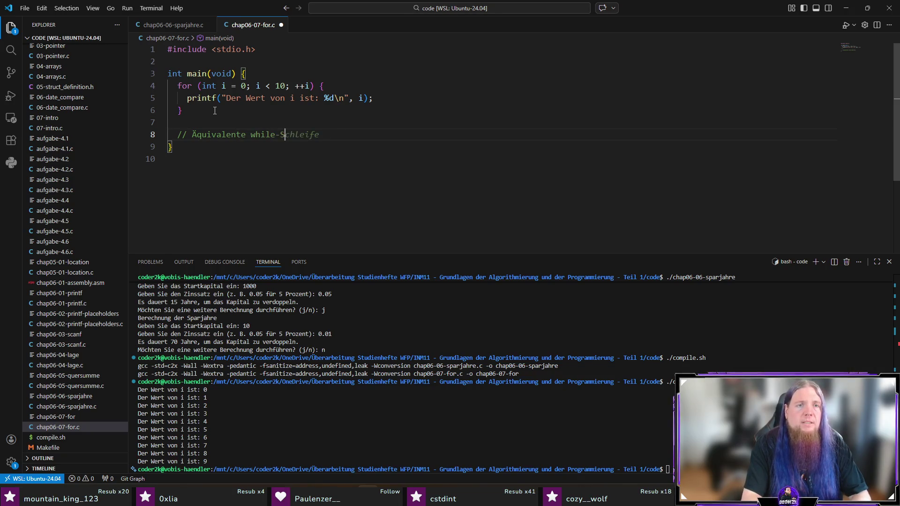
text(chleife:)
key(Return)
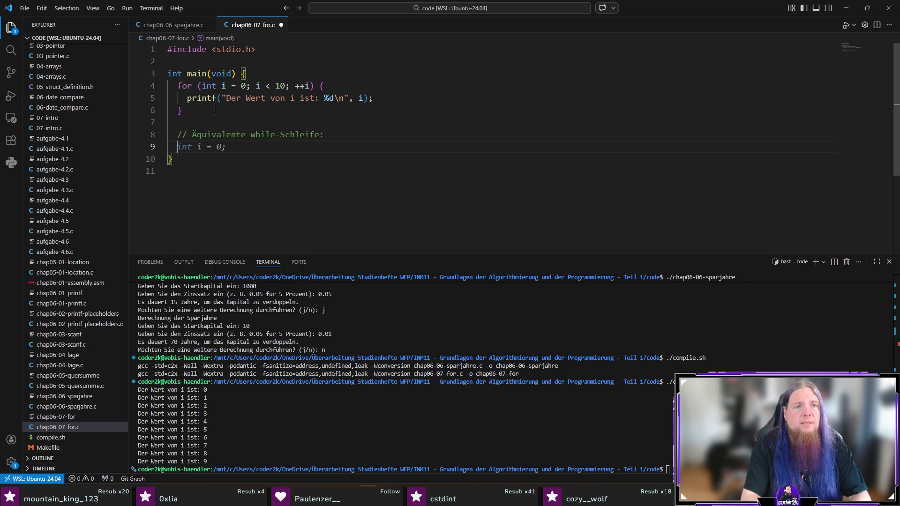
text({)
key(Return)
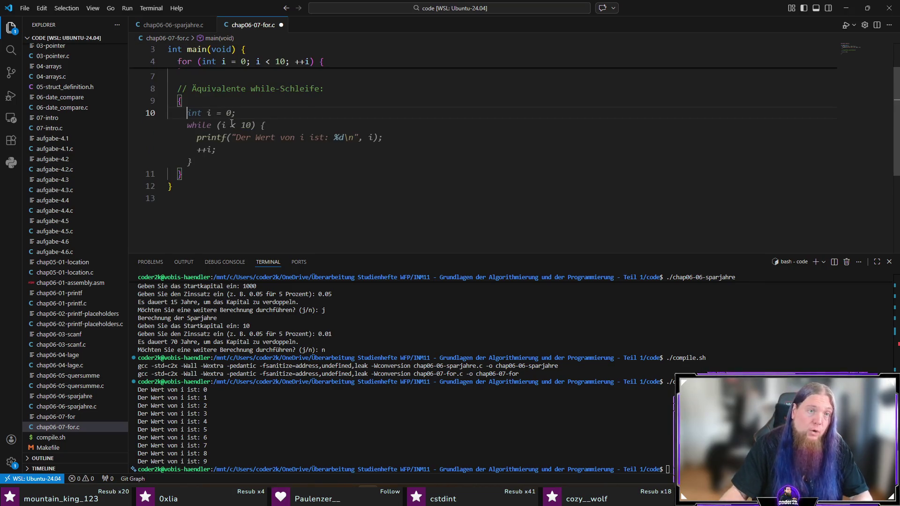
key(Tab)
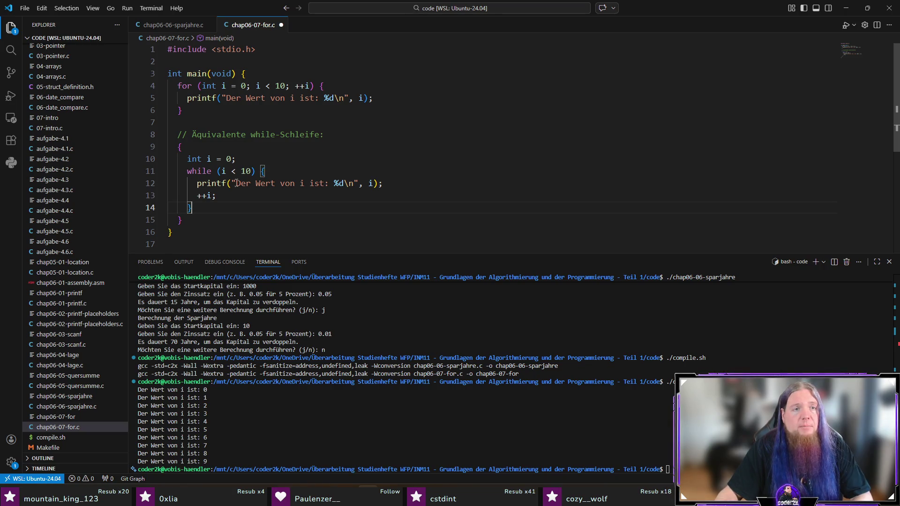
- Save chap06-07-for.c and return to TeXstudio
click(246, 236)
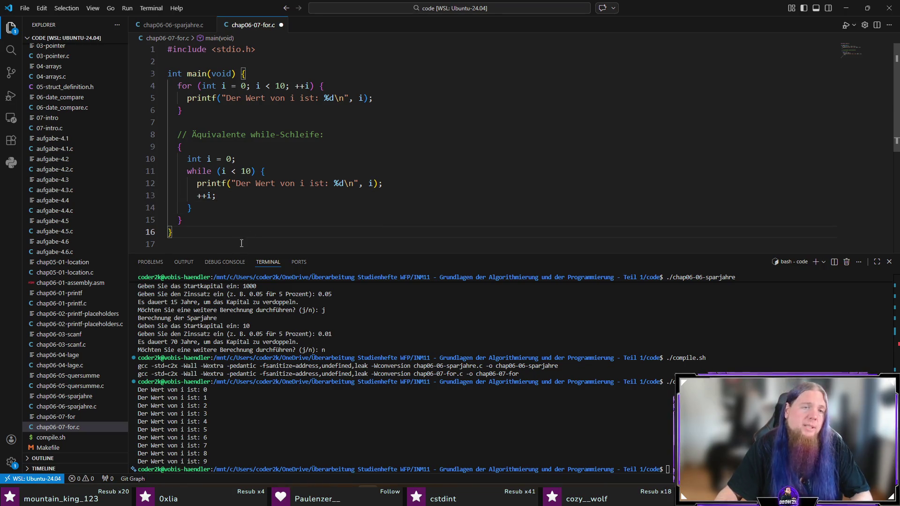
key(ctrl+s)
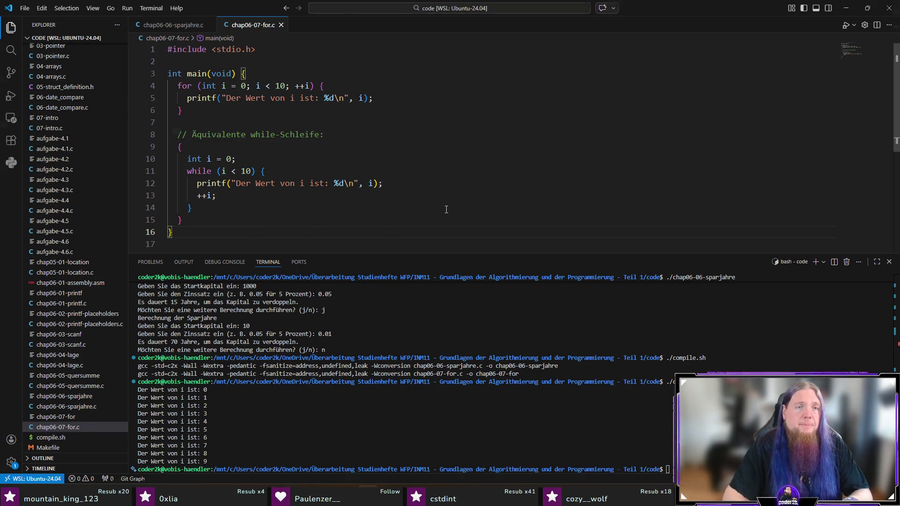
key(alt+Tab)
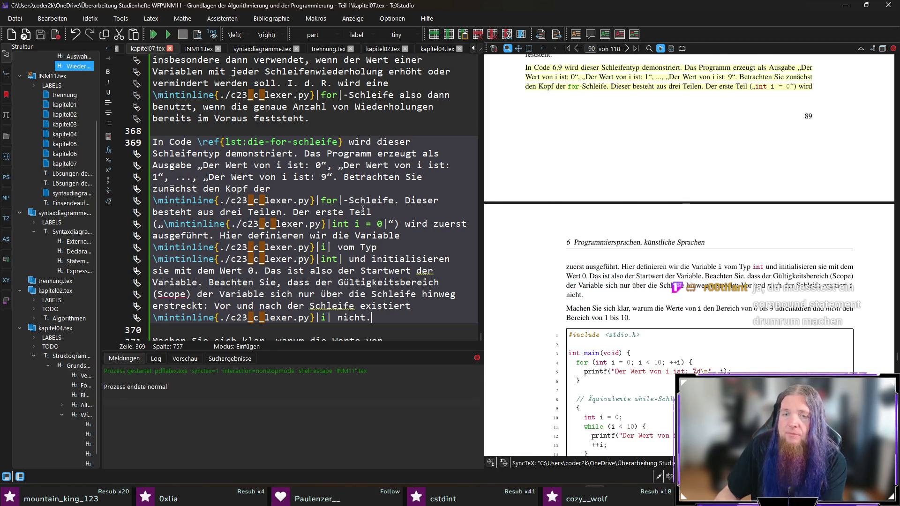
- Magnify the while-loop in the PDF listing, then delete the period after 'drei Teilen'
mouse_move(579, 250)
mouse_down()
mouse_move(581, 290)
mouse_move(586, 248)
mouse_up()
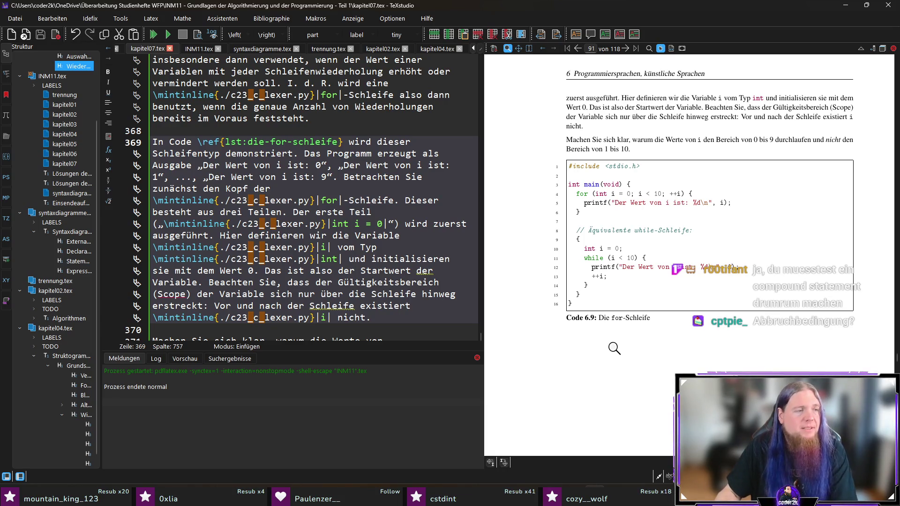
scroll(387, 240, down, 4)
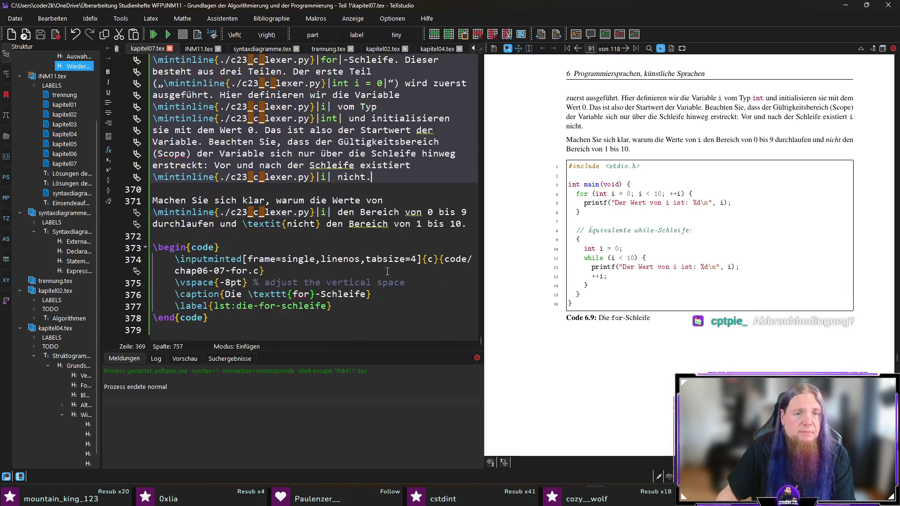
scroll(391, 178, up, 1)
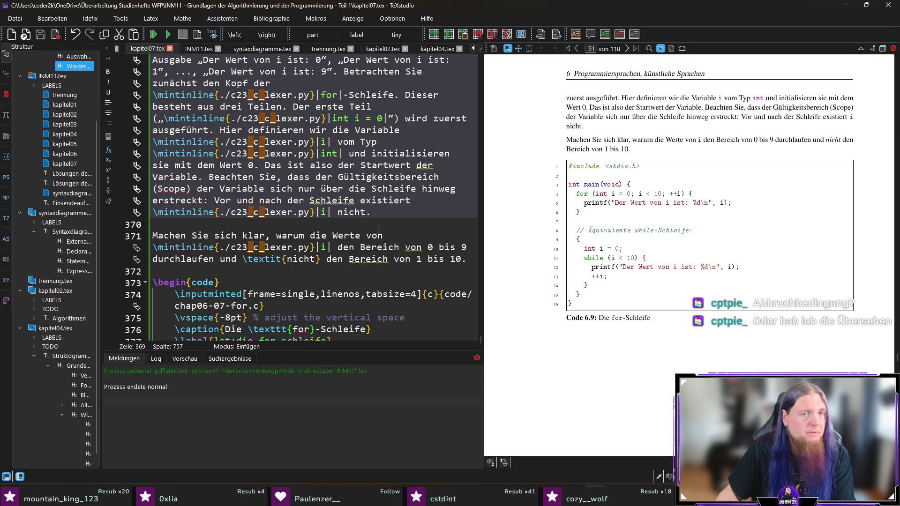
scroll(409, 207, up, 2)
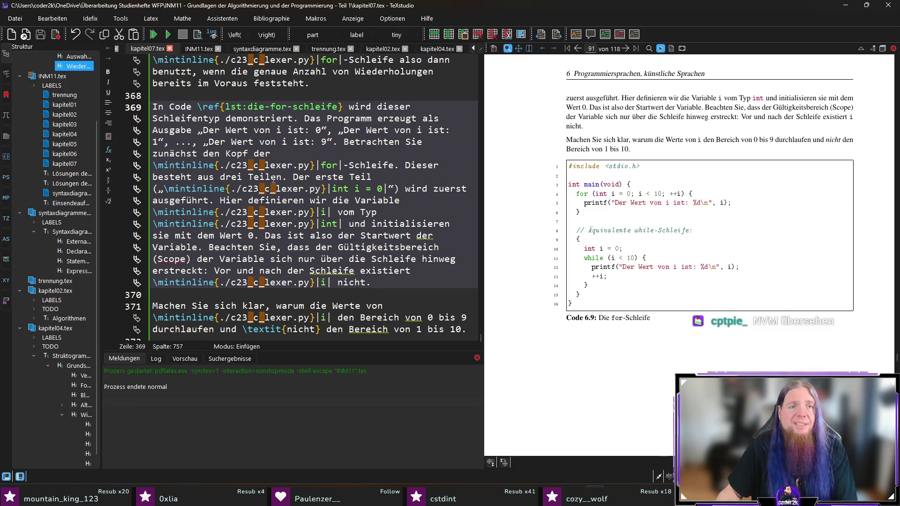
key(BackSpace)
- End 'drei Teilen' with a colon and insert an itemize environment below it
text(:)
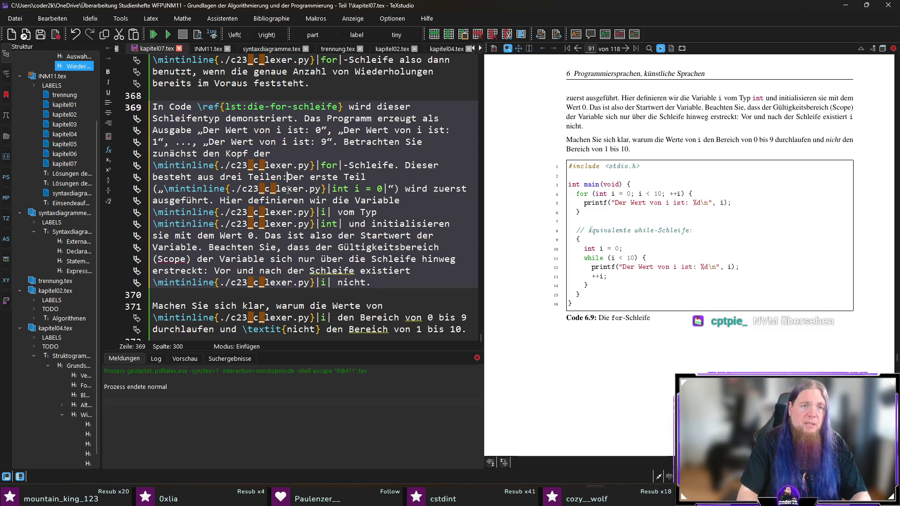
key(Return)
key(Return)
key(Up)
key(Up)
key(Return)
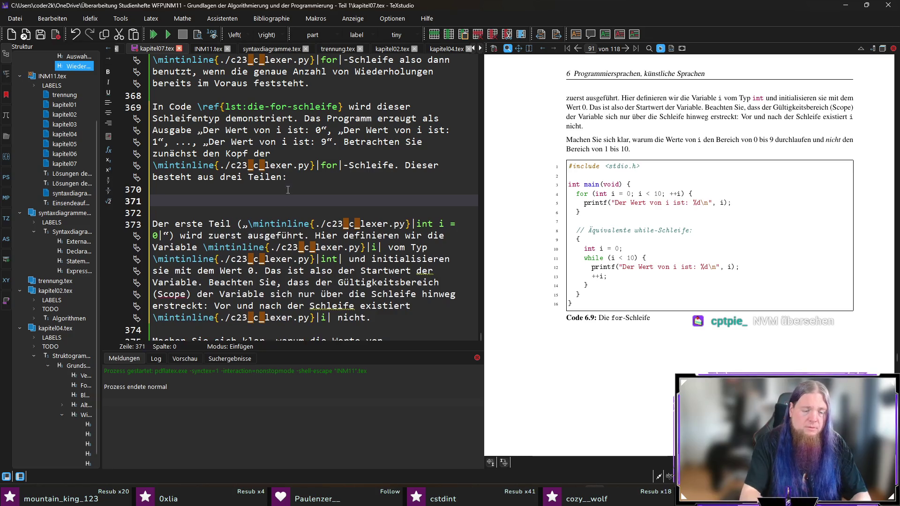
text(egin{item)
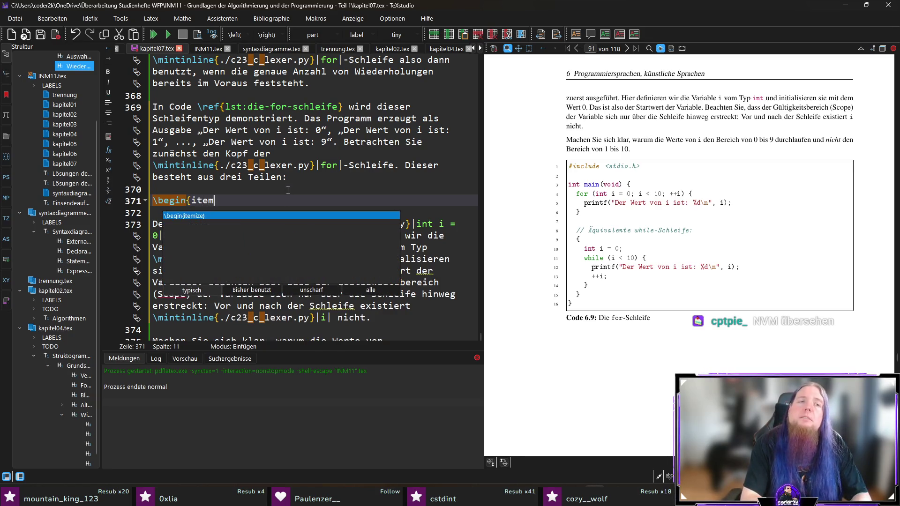
key(Return)
- Move the 'Der erste Teil' paragraph into the first item and start item two with 'Der zweite Teil („i < 10'
key(Down)
key(Down)
key(Down)
key(shift+End)
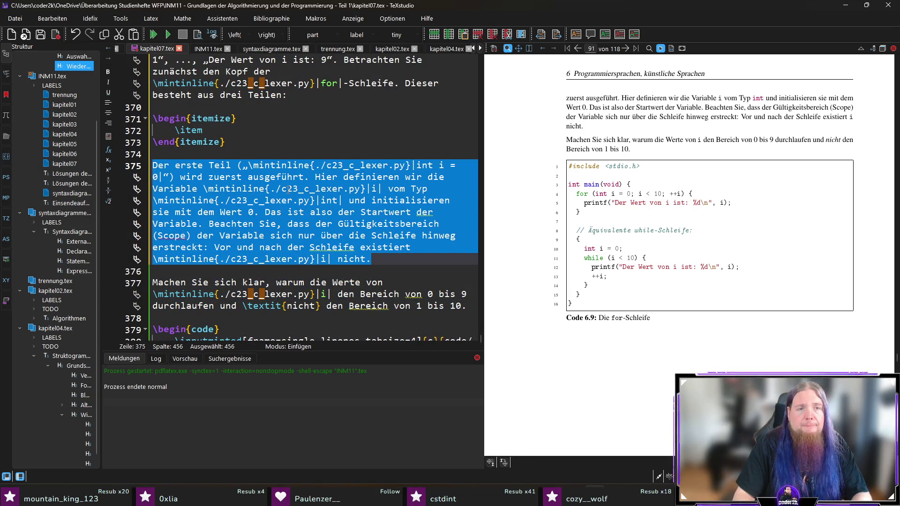
key(ctrl+x)
key(Up)
key(Up)
key(Up)
key(End)
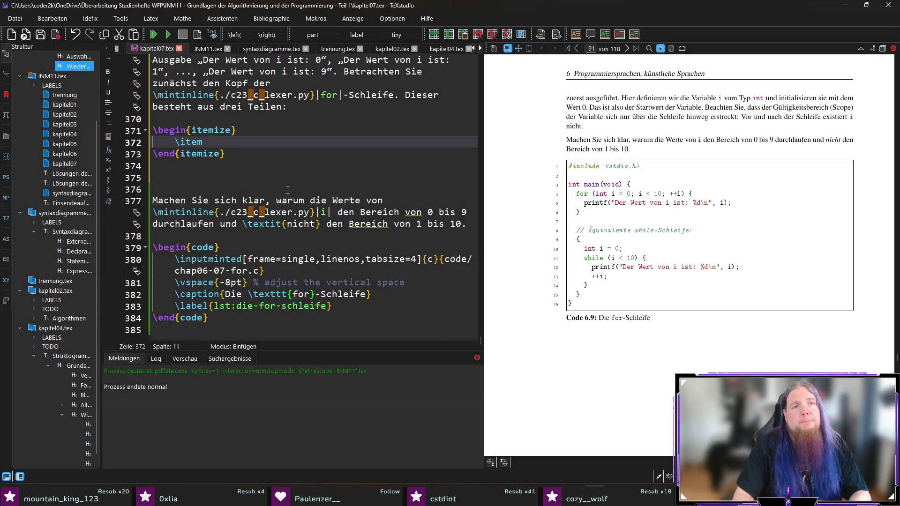
key(ctrl+v)
key(Return)
key(Return)
text(\item Der zweite Teil ()
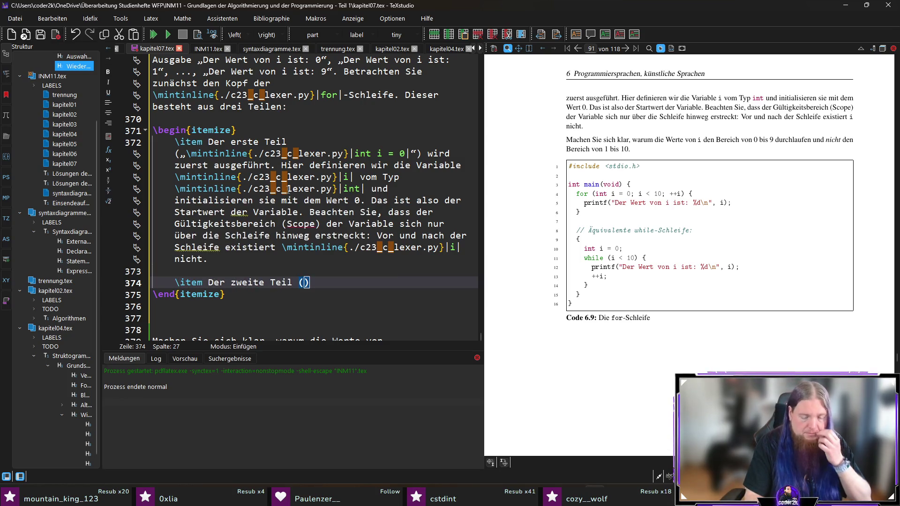
text(„)
text(\mintinline{./c23_c_lexer.py}|i < 10|)
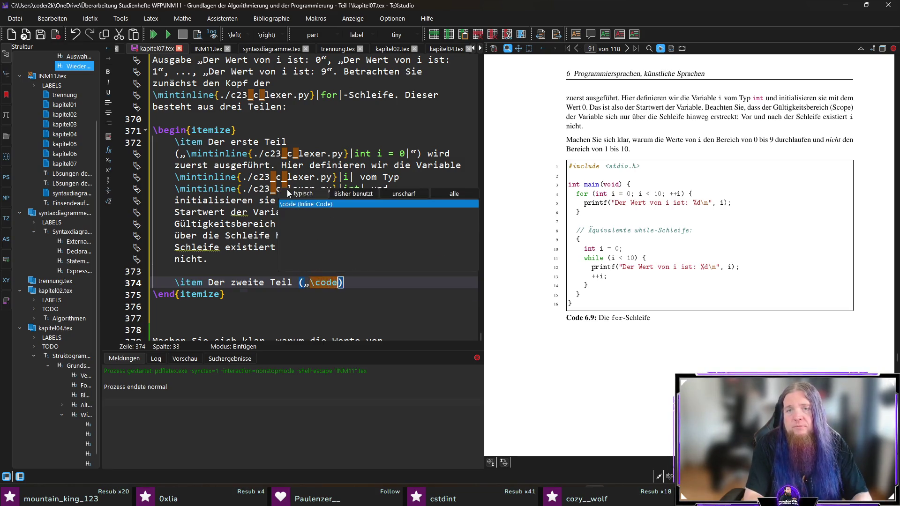
- Explain that i < 10 is the loop condition and the body repeats while it is true
key(Right)
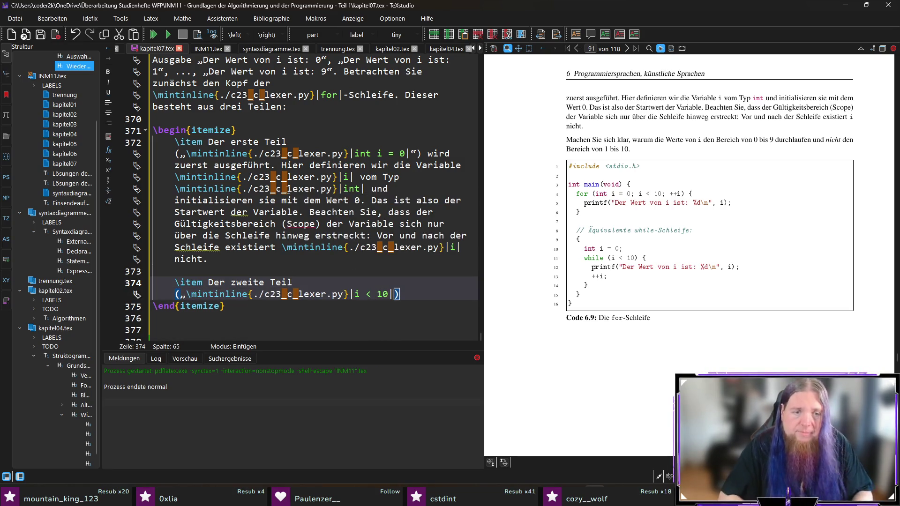
text(“)
text( stel)
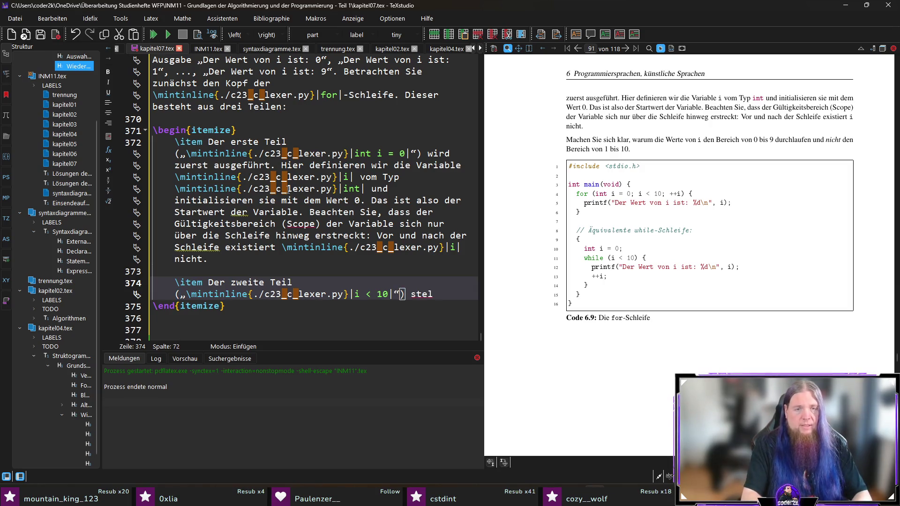
text(lt die Bedingung)
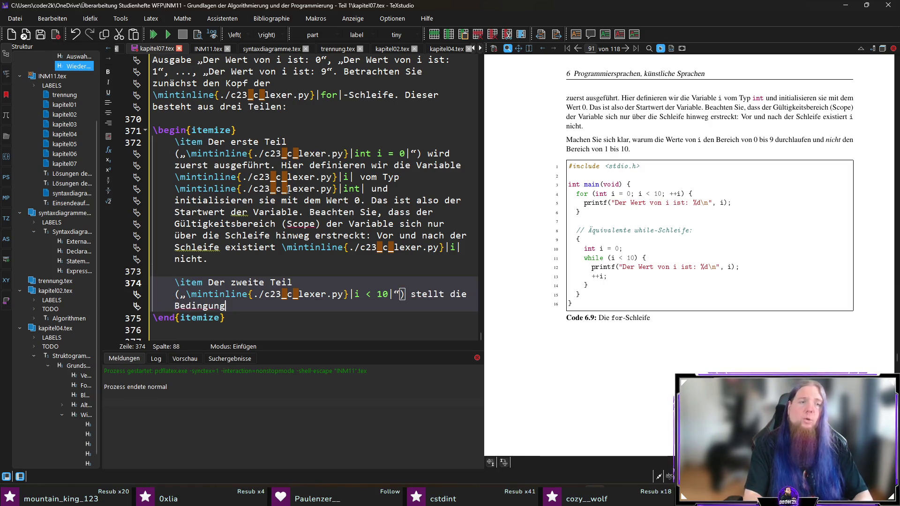
text( der Schleife dar)
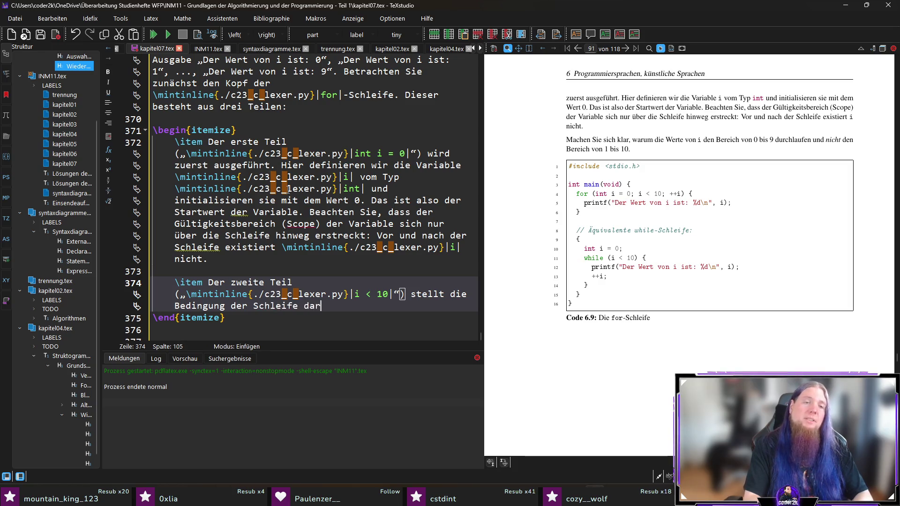
text(. er Schleif)
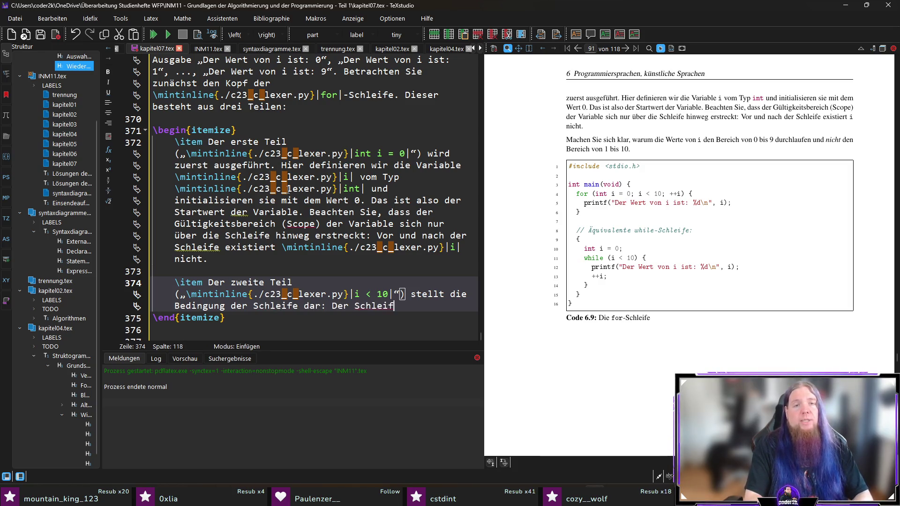
text(enkörper wird sola)
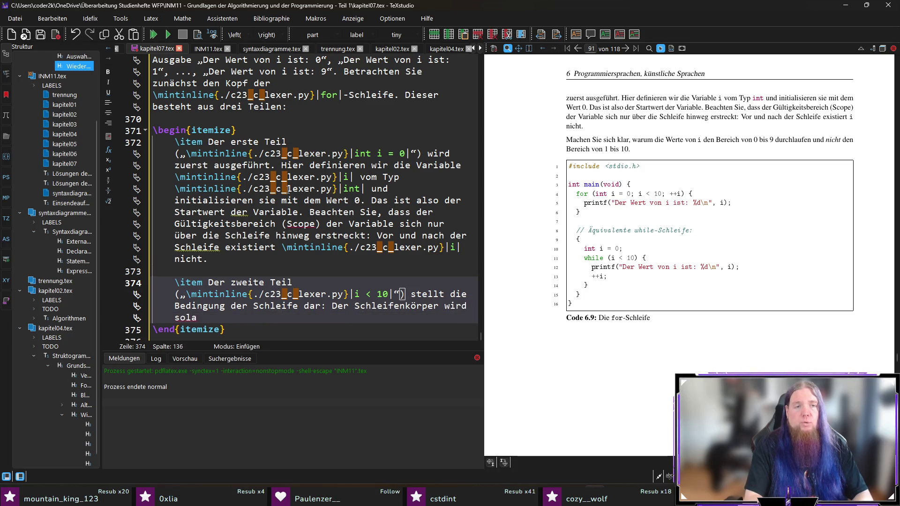
text(nge wieolt, solange)
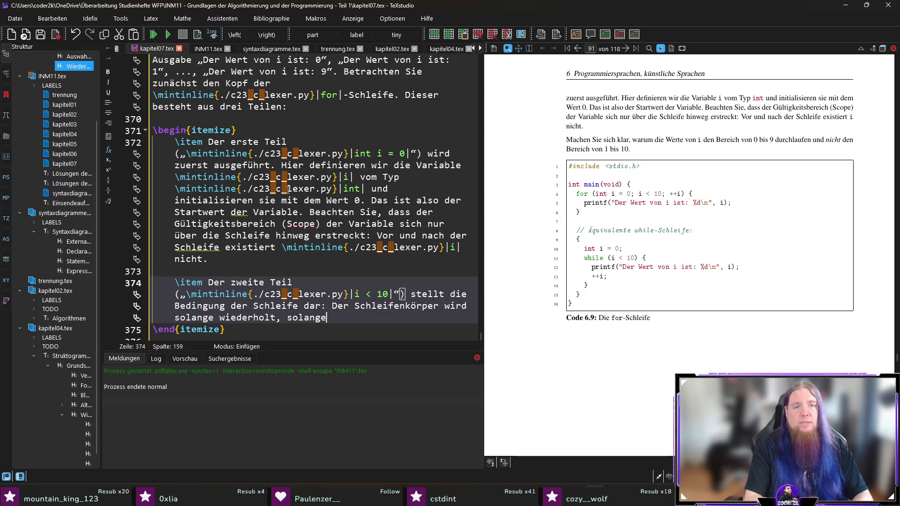
key(ctrl+Left)
key(ctrl+BackSpace)
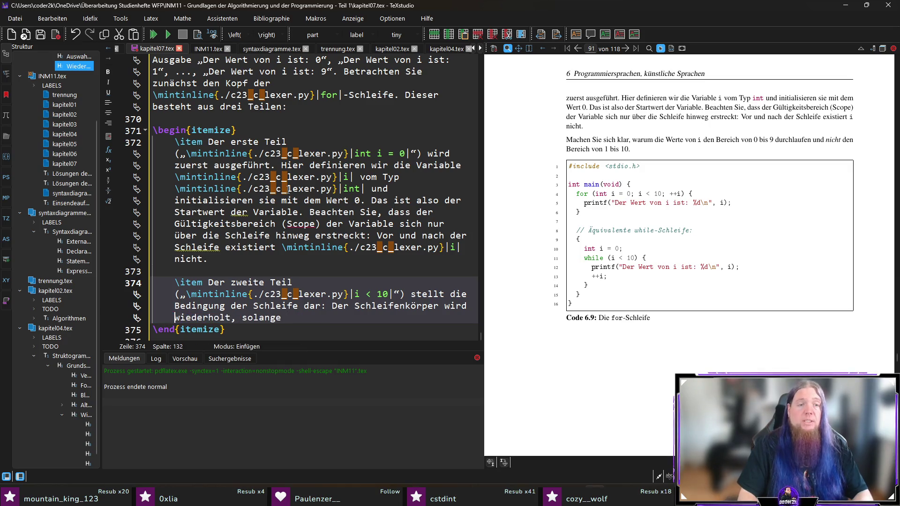
text( diese Bedingung)
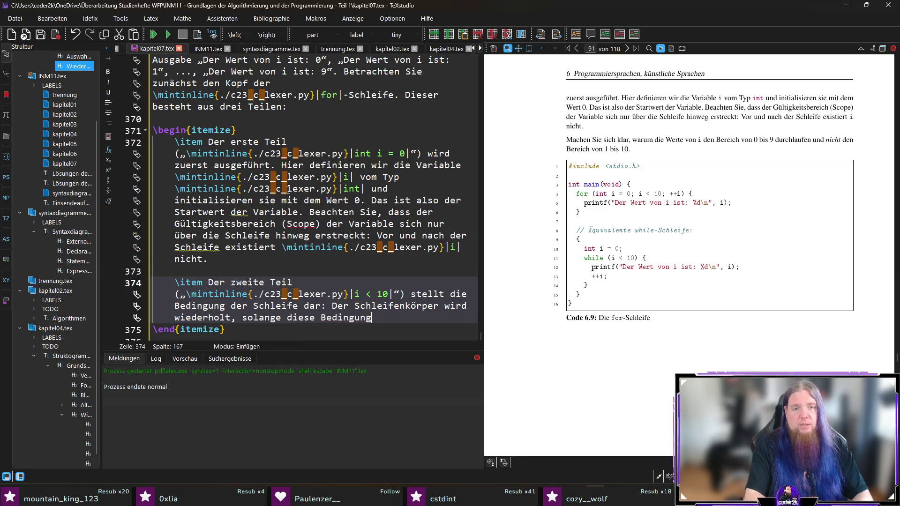
text( wahr (\Code)
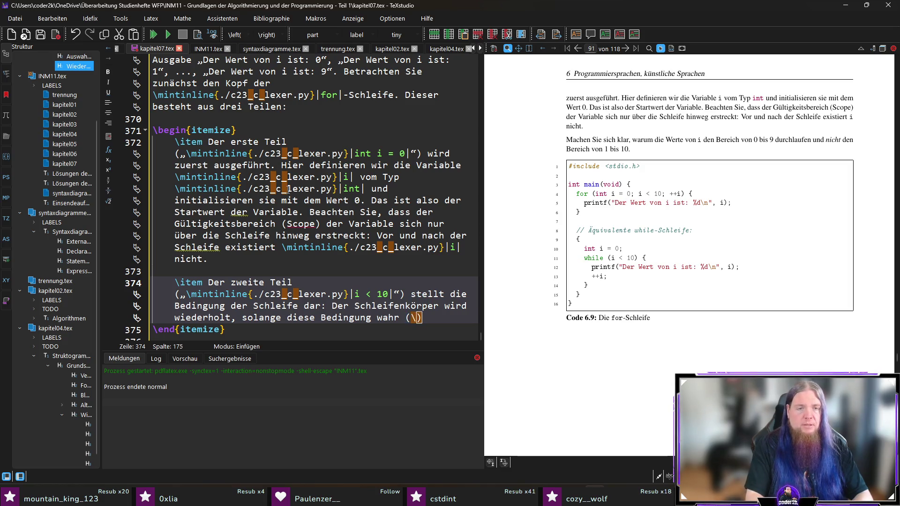
key(Return)
text(true)
key(End)
text(ist.)
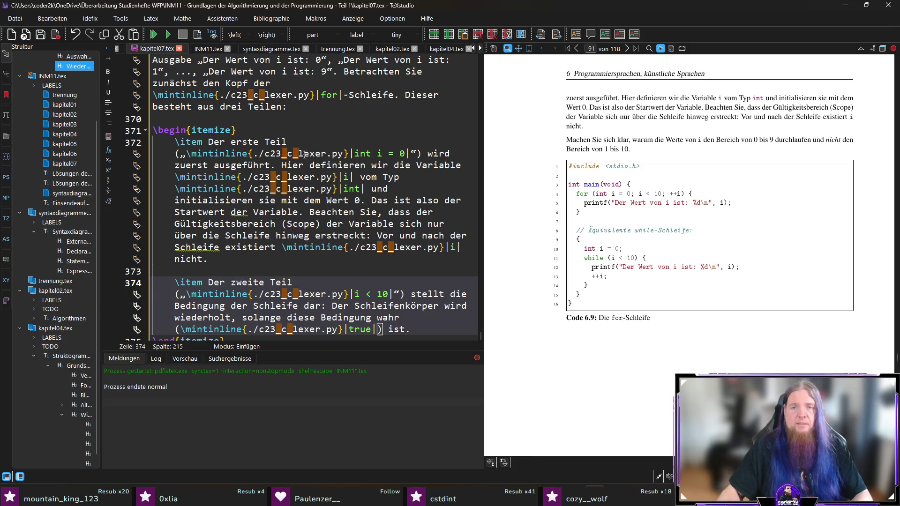
- Add that the check happens beforehand, as with the while-loop (kopfgesteuerte Schleife)
scroll(337, 138, down, 3)
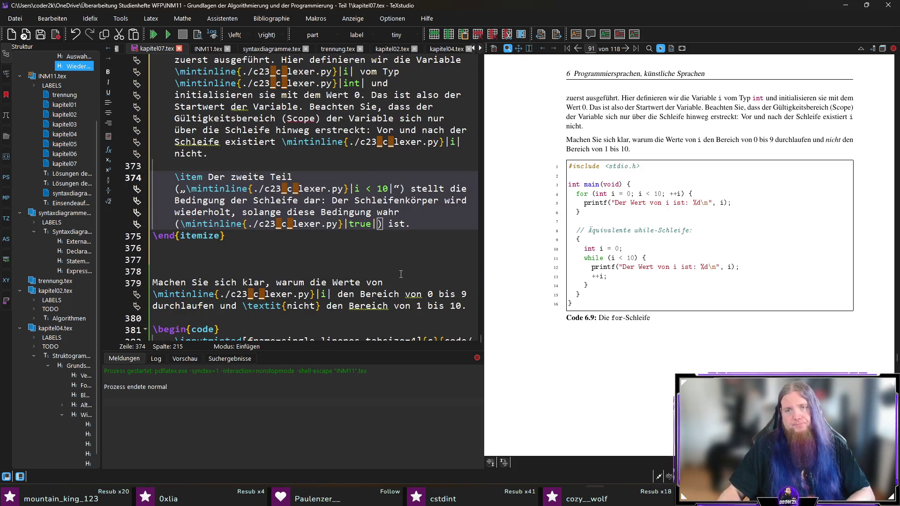
text( Die )
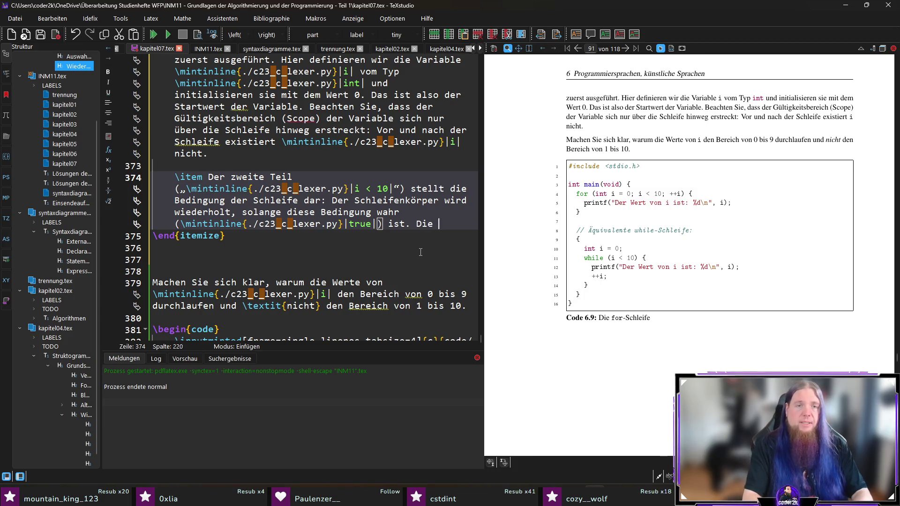
text(Prüfung erfolg)
text(t (wie bei der \)
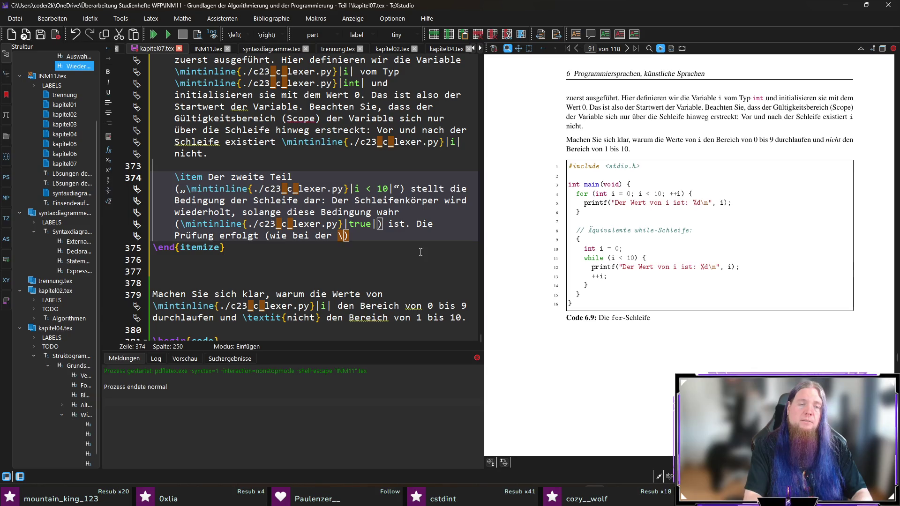
text(mintinline{./c23_c_lexer.py}|while|-Schleife auch)
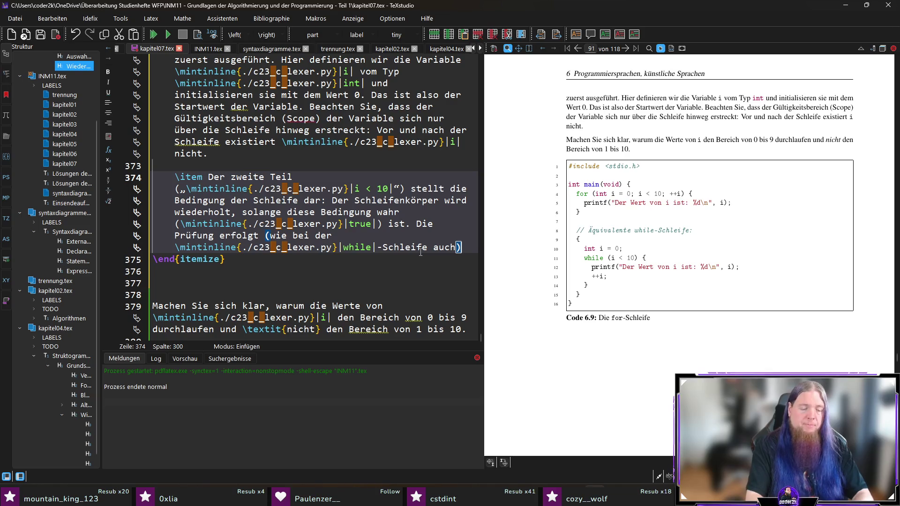
text( 	extit{vor} dem)
text(Ausführung des Schleifenkörpers ()
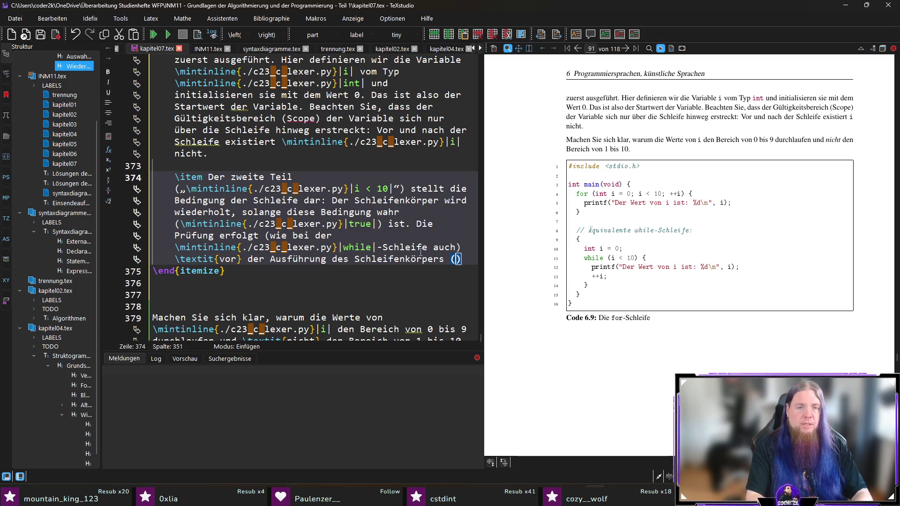
text(kopfgesteu)
text(erte Schleife))
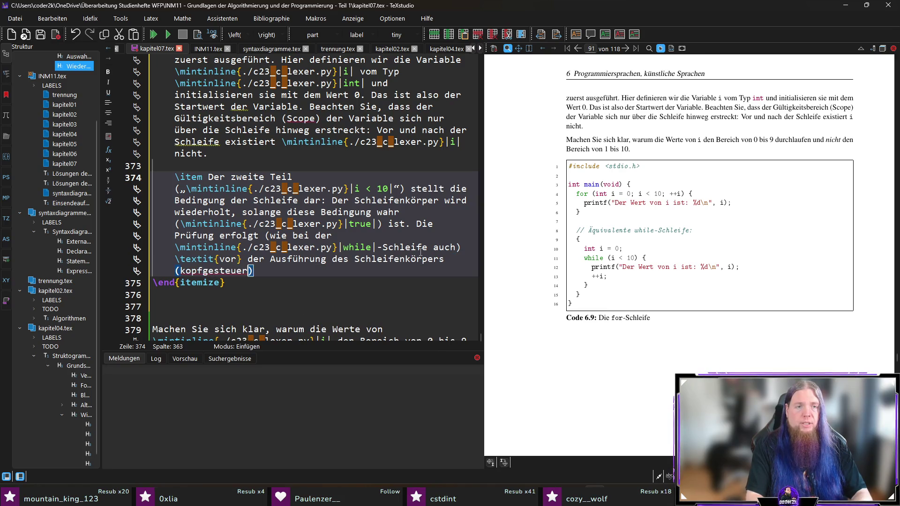
text(.)
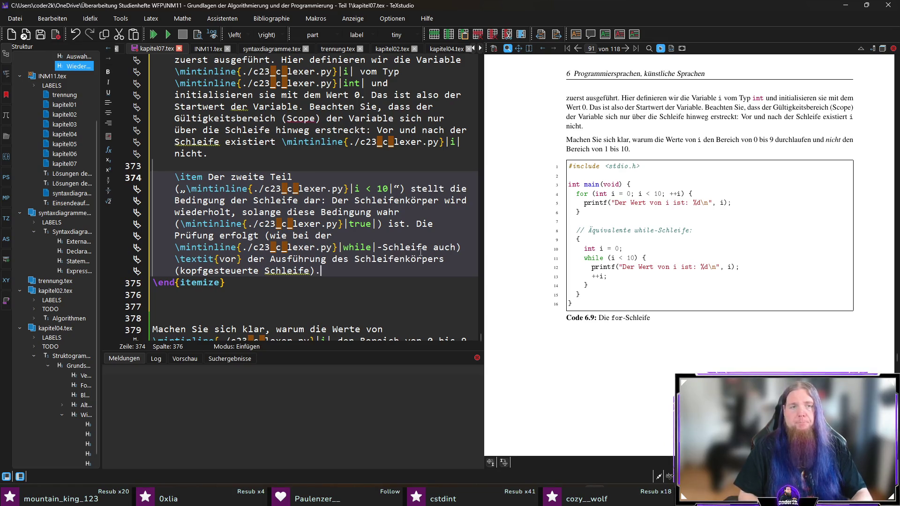
key(Return)
key(Return)
- Add a third item: the last part „++i“ is executed after each run of the loop body
text(\item )
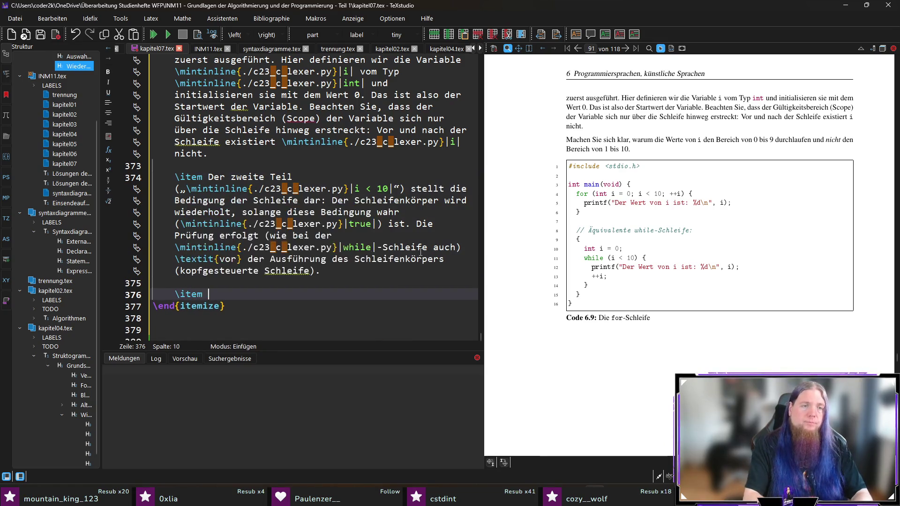
text(Der d)
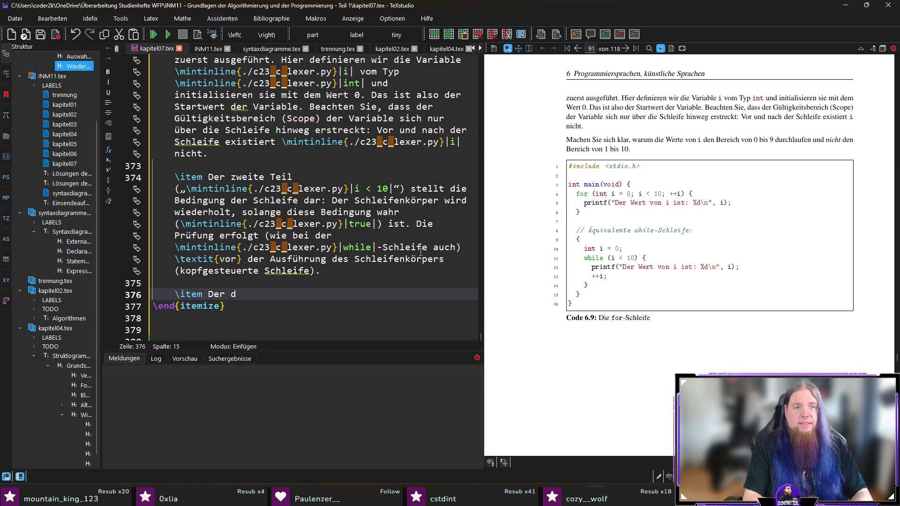
key(BackSpace)
text(letzte )
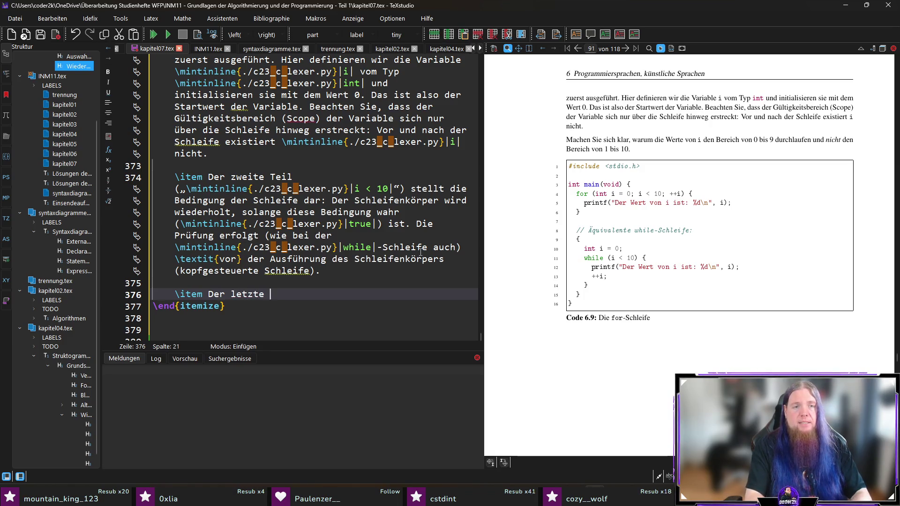
text(Teil („++)
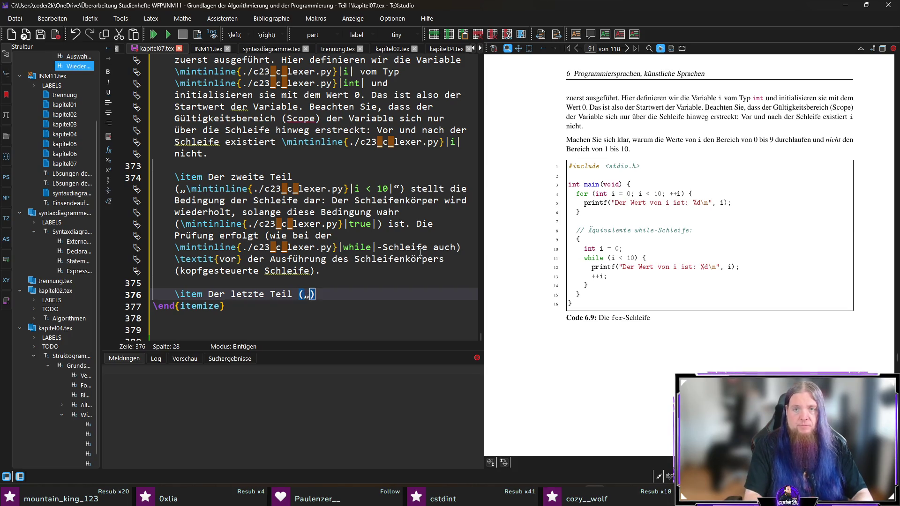
key(BackSpace)
key(BackSpace)
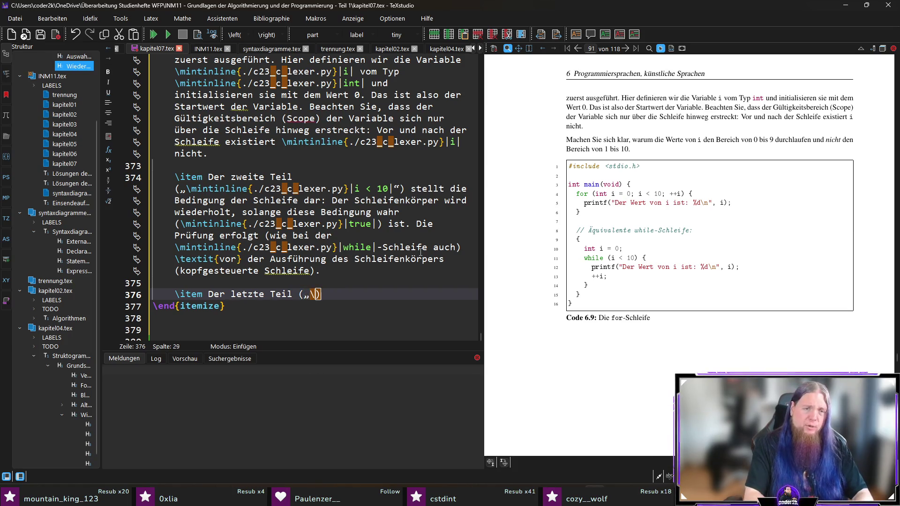
text(\mintinline{./c23_c_lexer.py}||++i|)
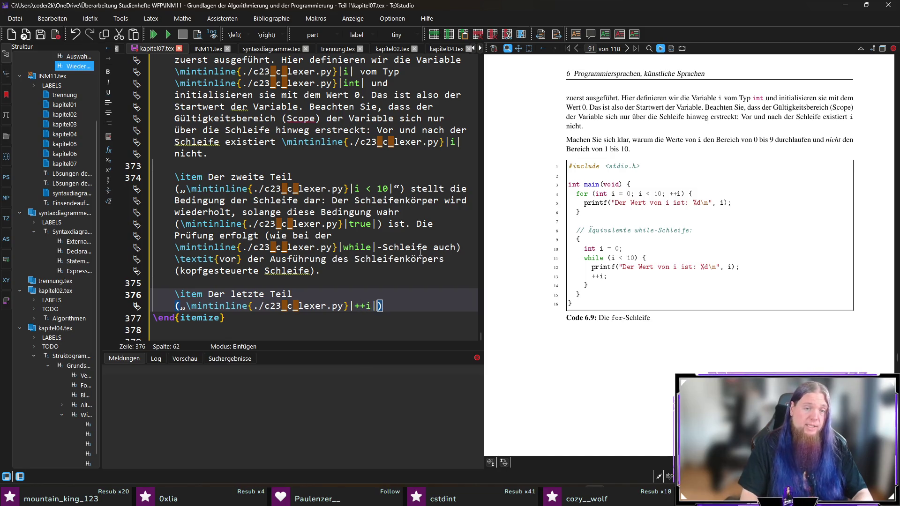
text(“)
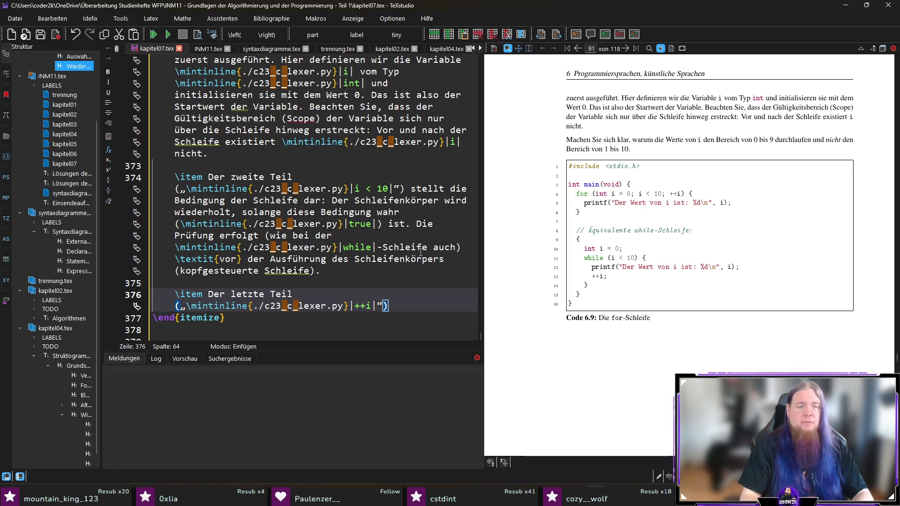
text(ired)
key(BackSpace)
key(BackSpace)
text(d jeweil)
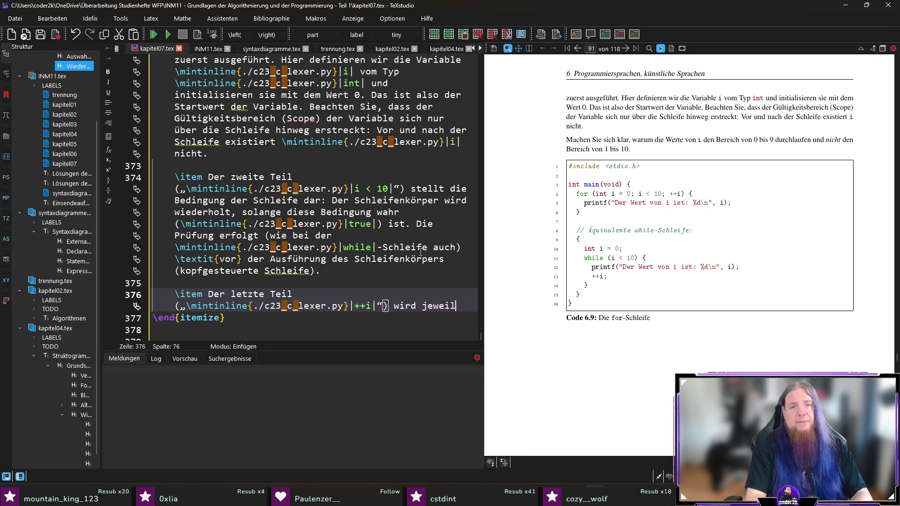
text(s nach jedem)
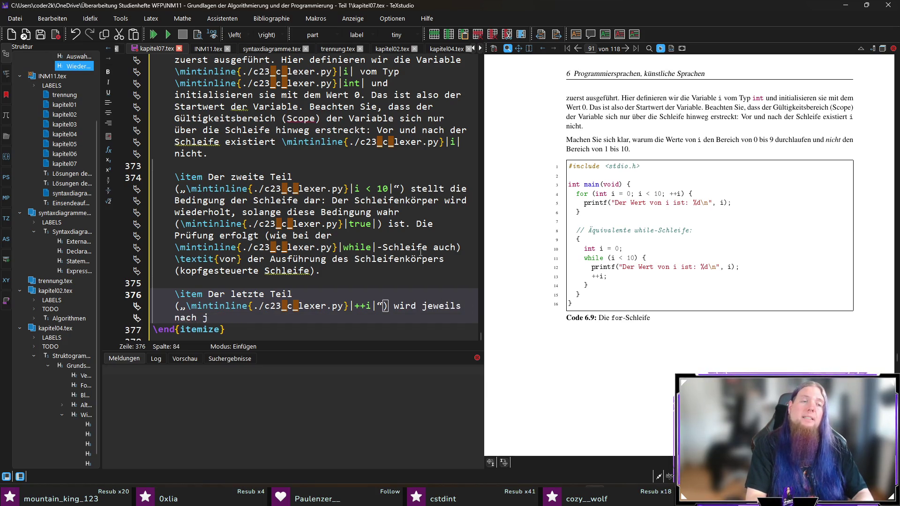
text( Schleifendurchlauf)
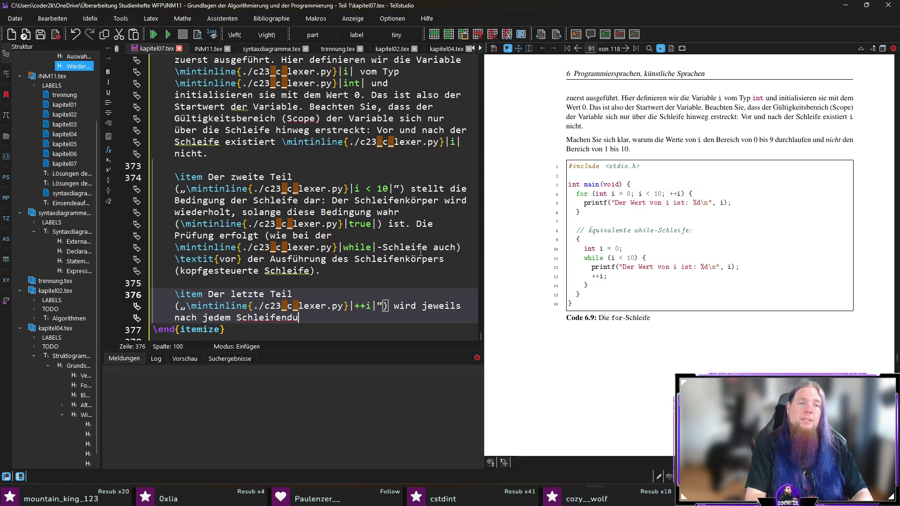
key(ctrl+shift+Left)
key(ctrl+shift+Left)
text(jeder Wi)
key(BackSpace)
key(BackSpace)
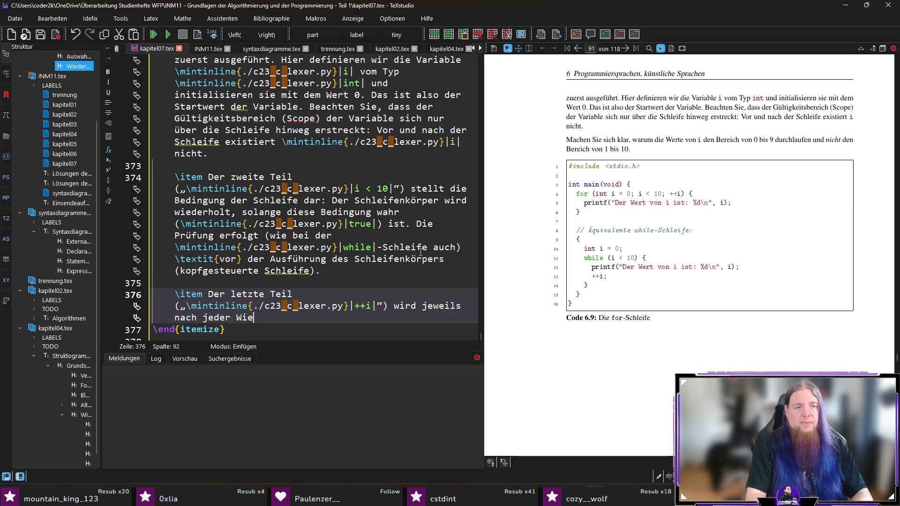
text(Ausführung des Schleifenk)
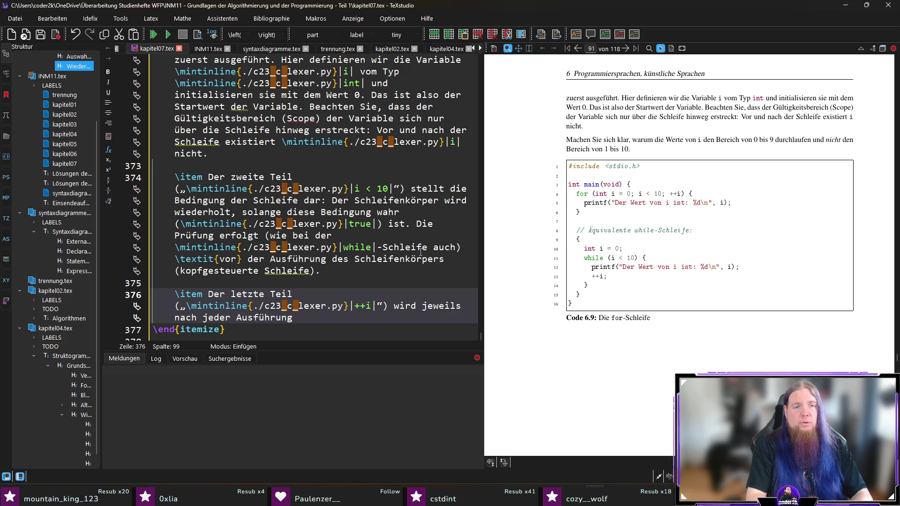
text(örper)
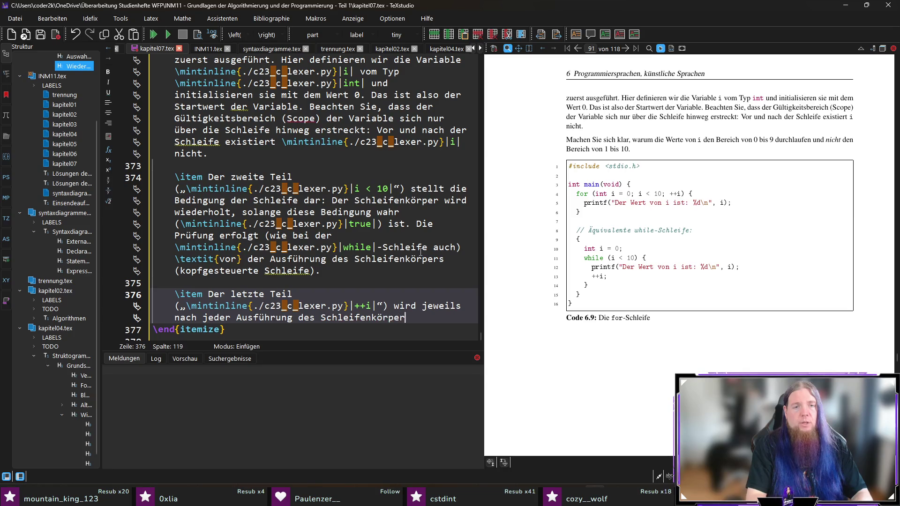
text(s ausgeführt.)
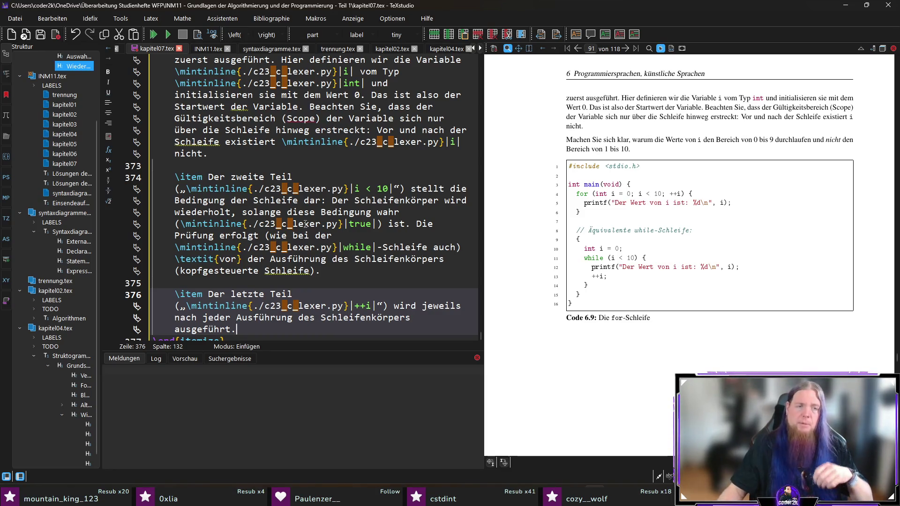
scroll(301, 195, down, 4)
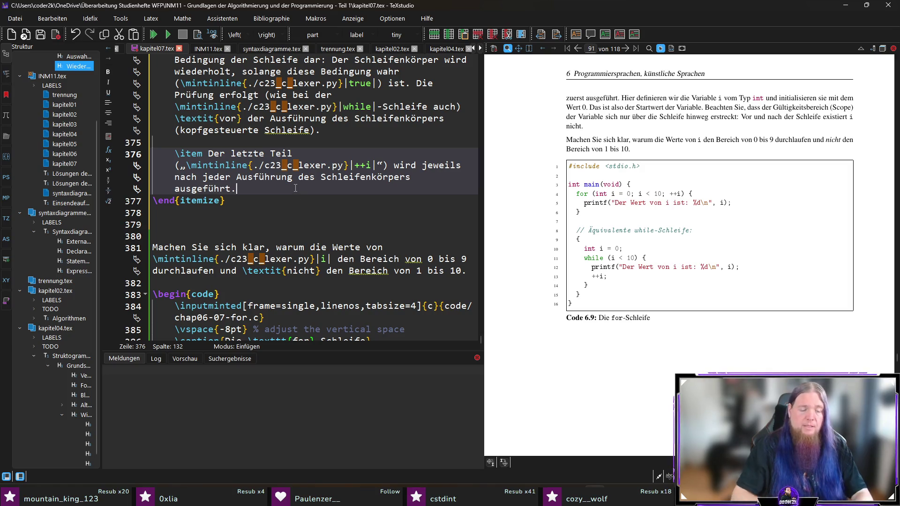
- Add that the expression „++i“ raises the value of i by 1 each time
text( Der Ausdruck )
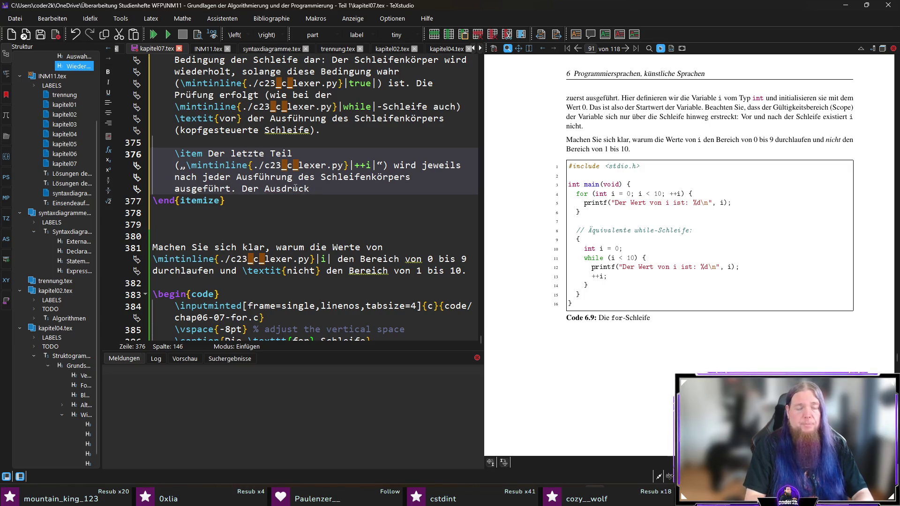
text(„)
key(BackSpace)
text(\mintinline{./c23_c_lexer.py}|++i|“)
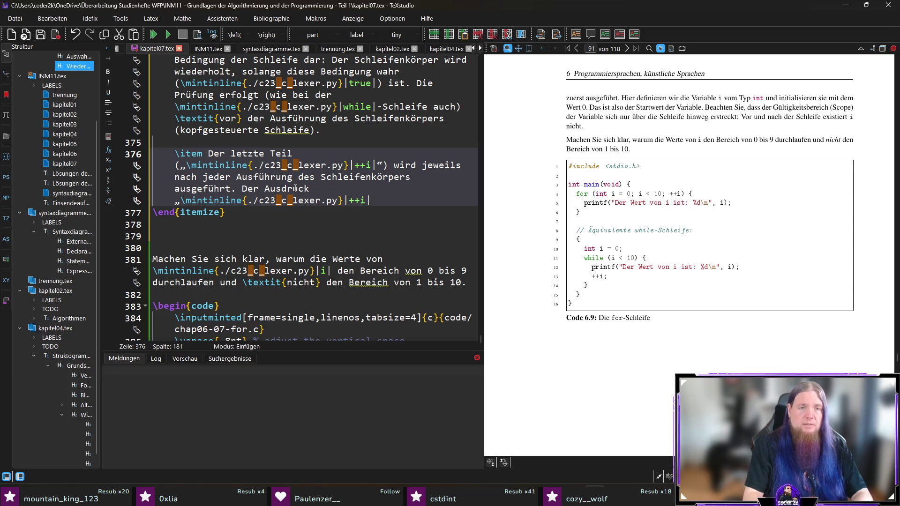
text( sorgt daf)
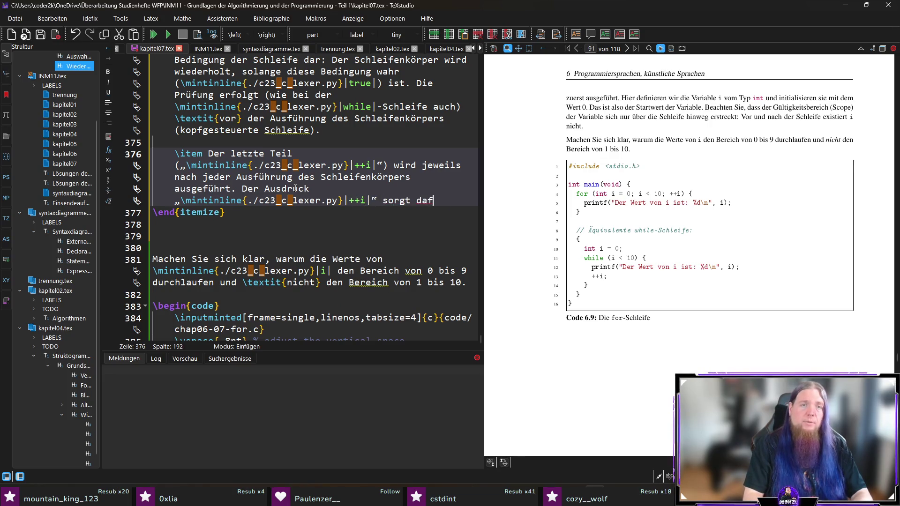
text(ür, dass sich der W)
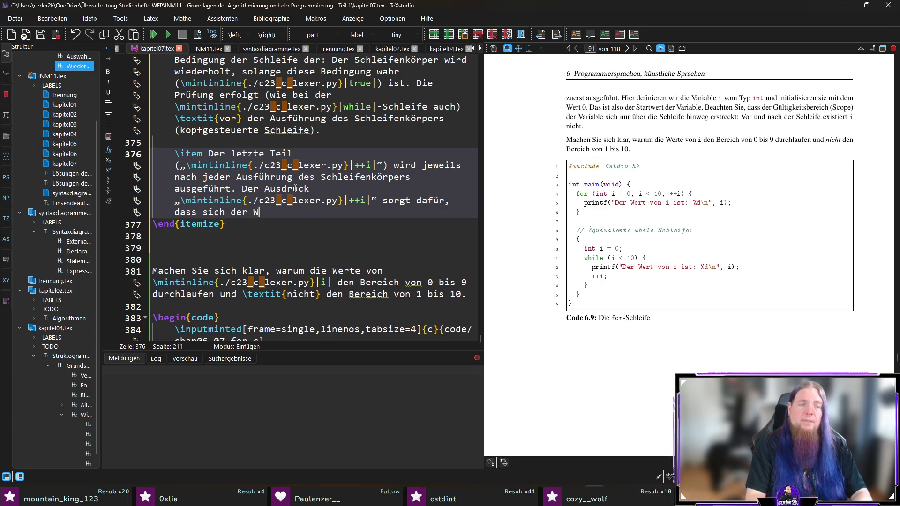
text(ert von \mi)
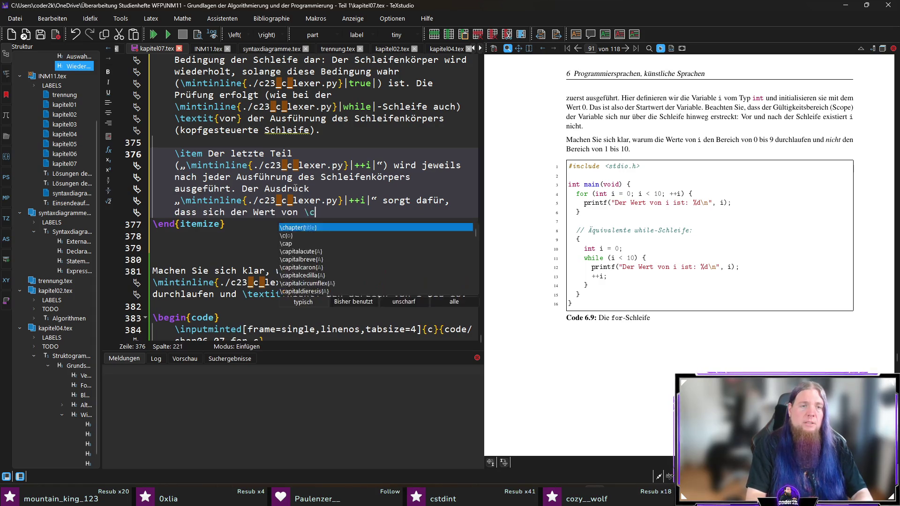
key(Return)
text(i|)
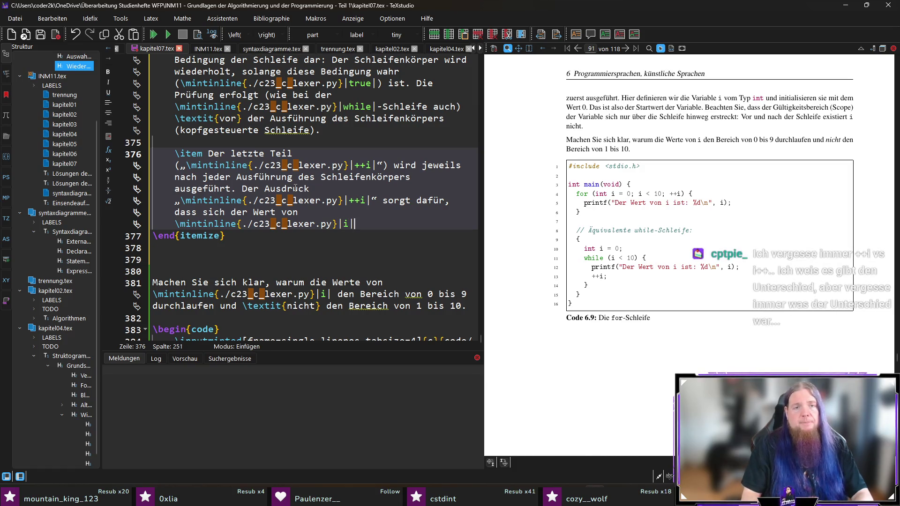
text( jedes Mal um)
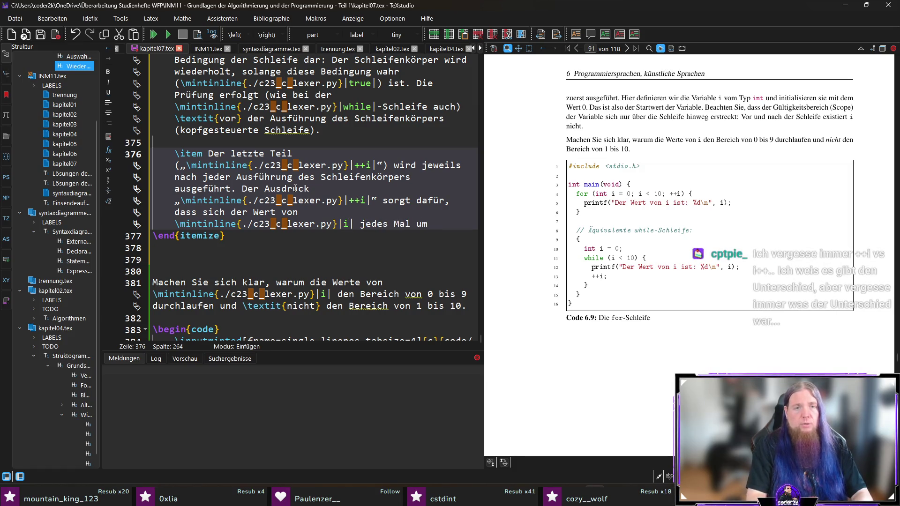
text( 1 erhöht,)
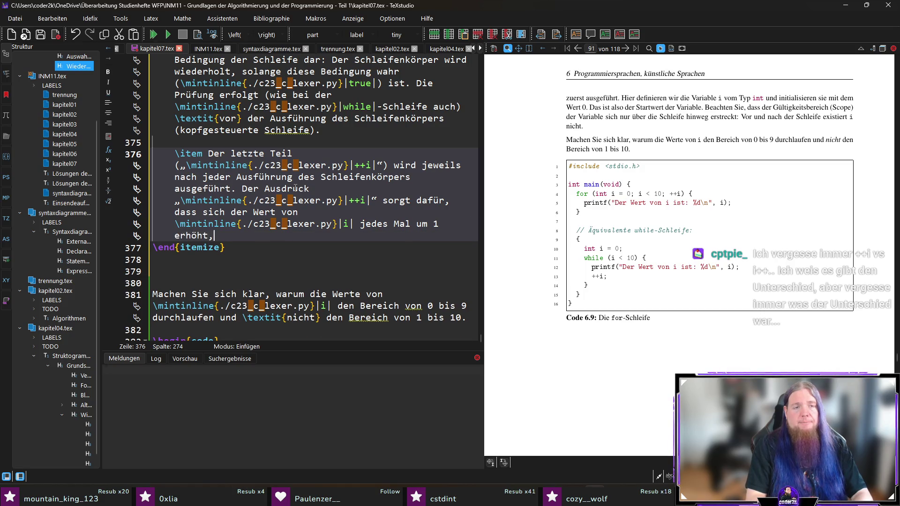
key(BackSpace)
text(. Stattd)
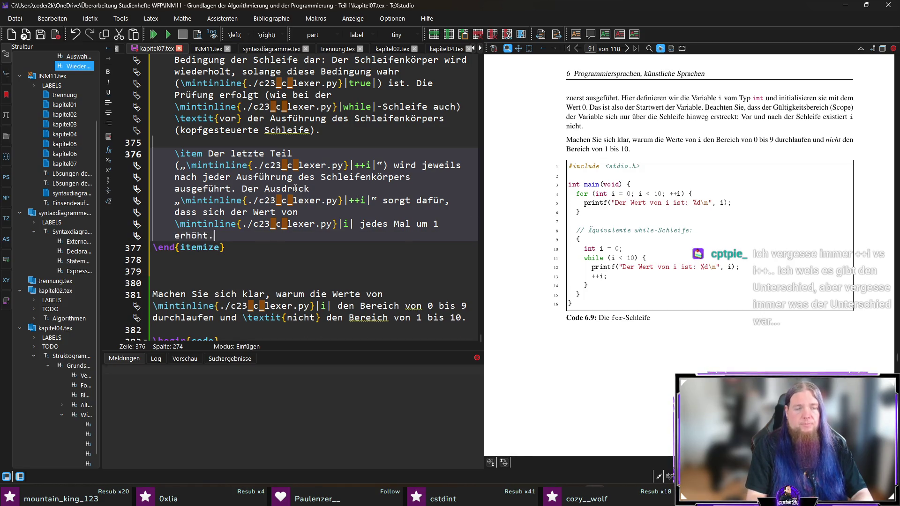
text(essen hätt)
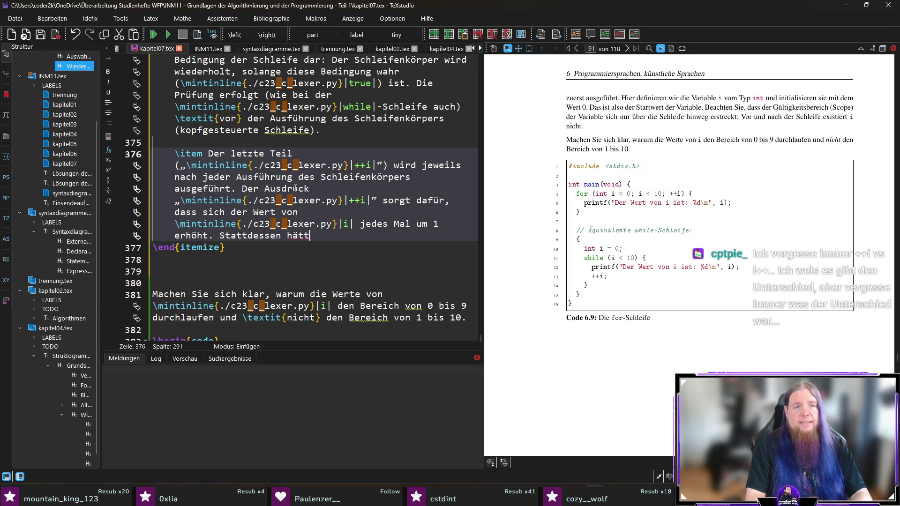
text(e man auch die A)
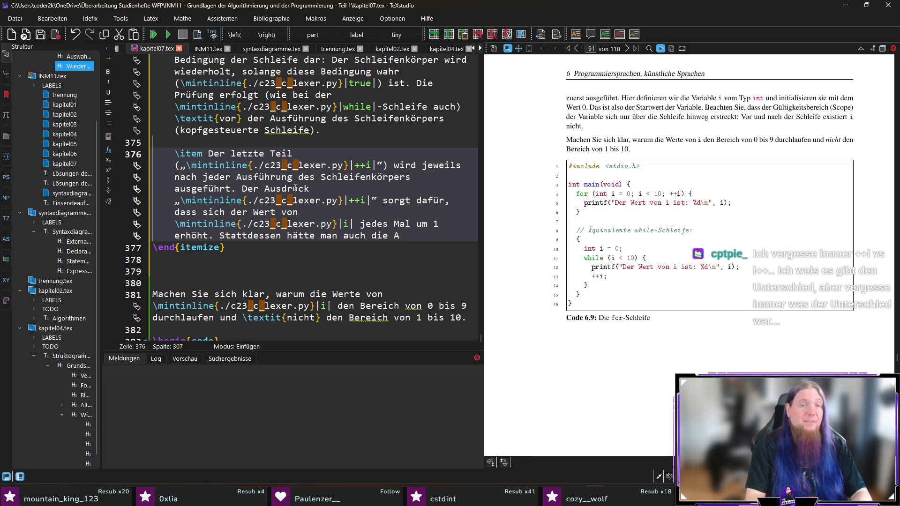
text(nweisung)
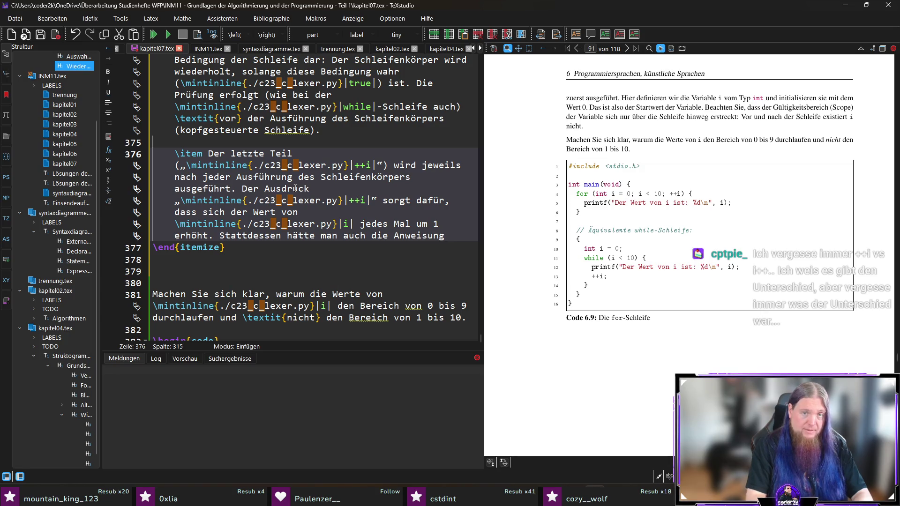
- Note that „i = i + 1“ could have been written instead, then save and recompile
key(ctrl+shift+Left)
key(ctrl+shift+Left)
key(BackSpace)
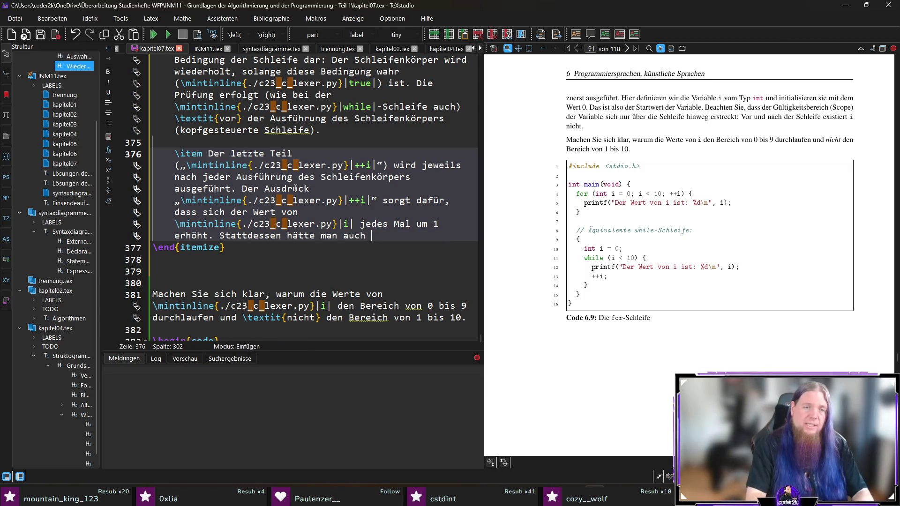
text(„\mintinline{./c23_c_lexer.py}|i = i +)
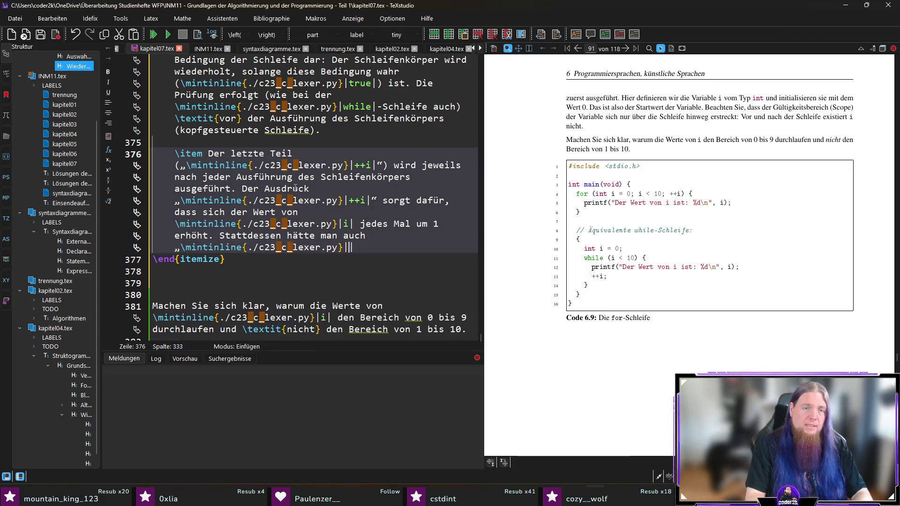
text( 1|“ schreibe)
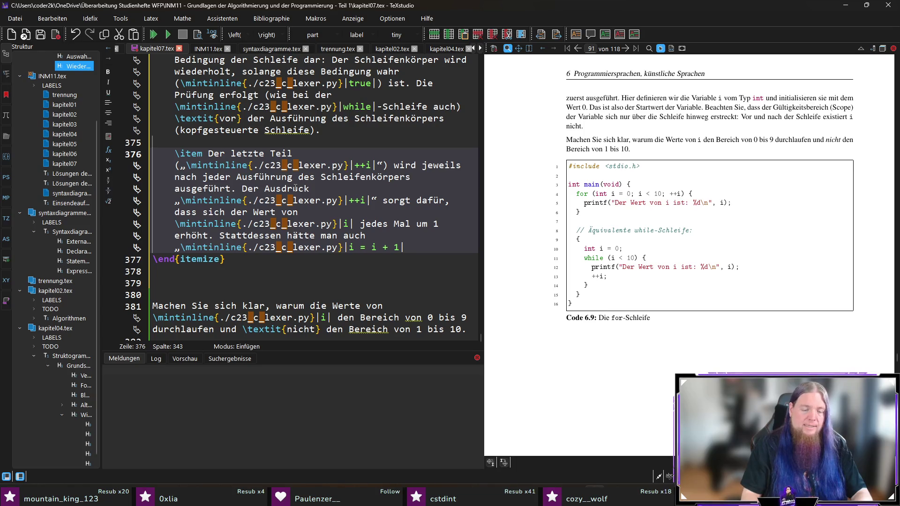
text(n können.)
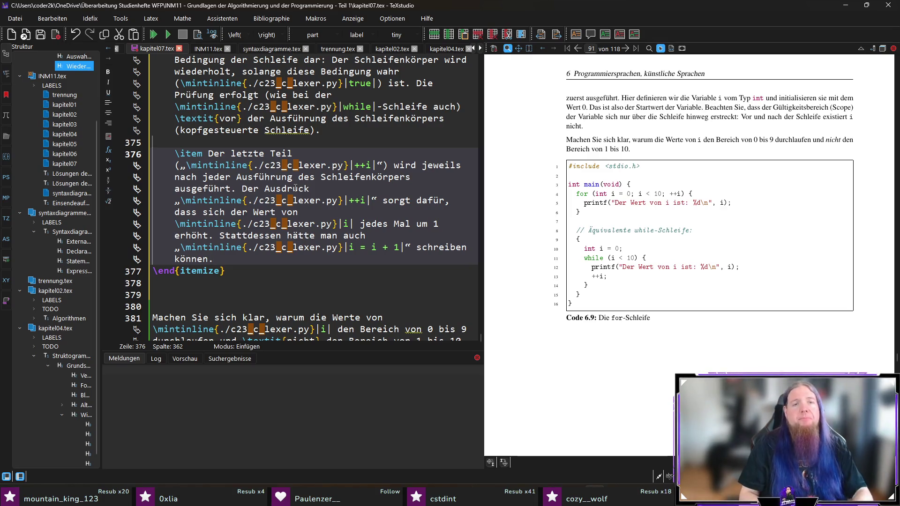
key(ctrl+s)
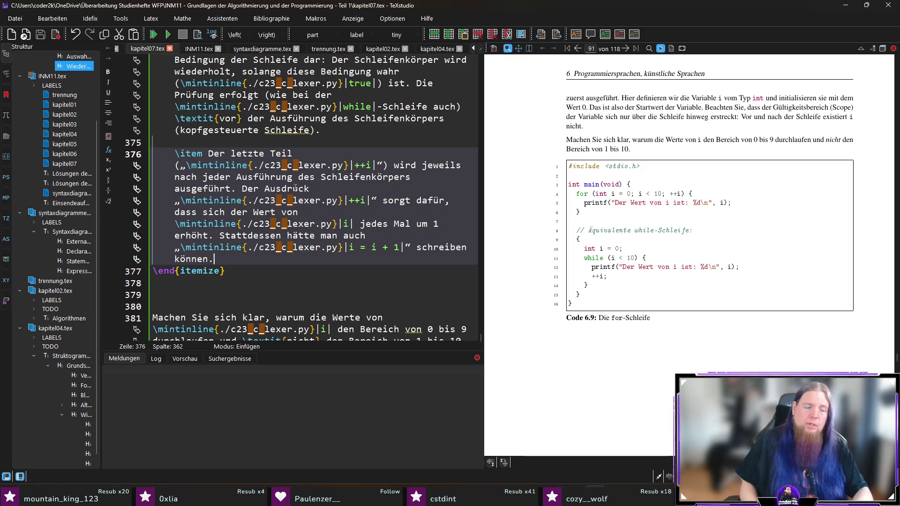
key(F5)
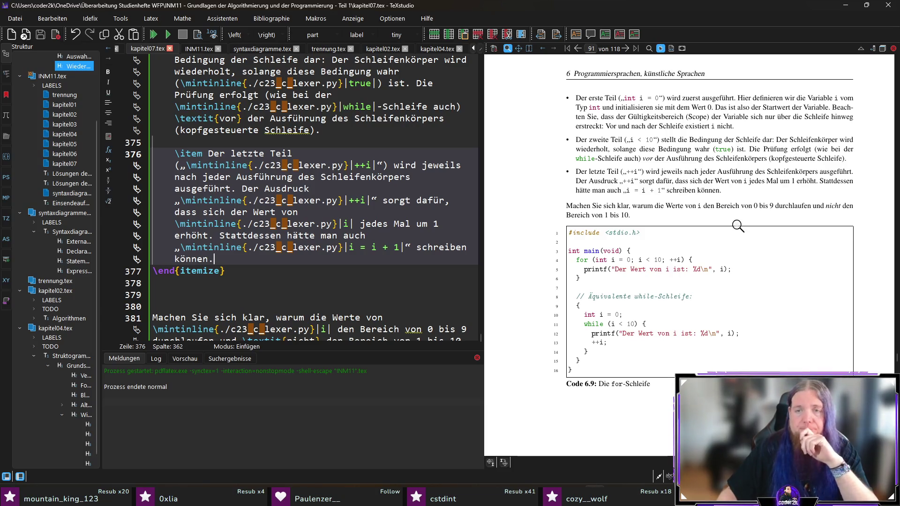
- Magnify the code listing below the three bullet items, then jump from the PDF text to its source
drag(676, 261, 680, 266)
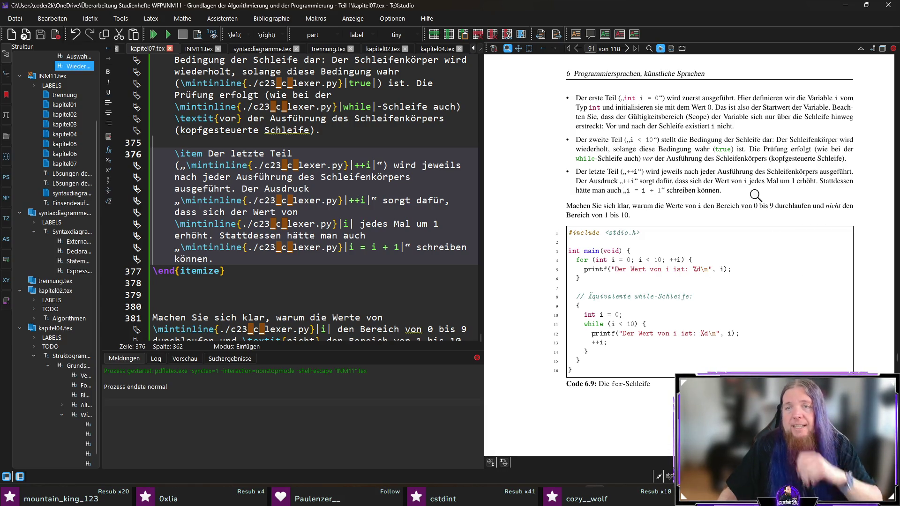
ctrl+click(837, 172)
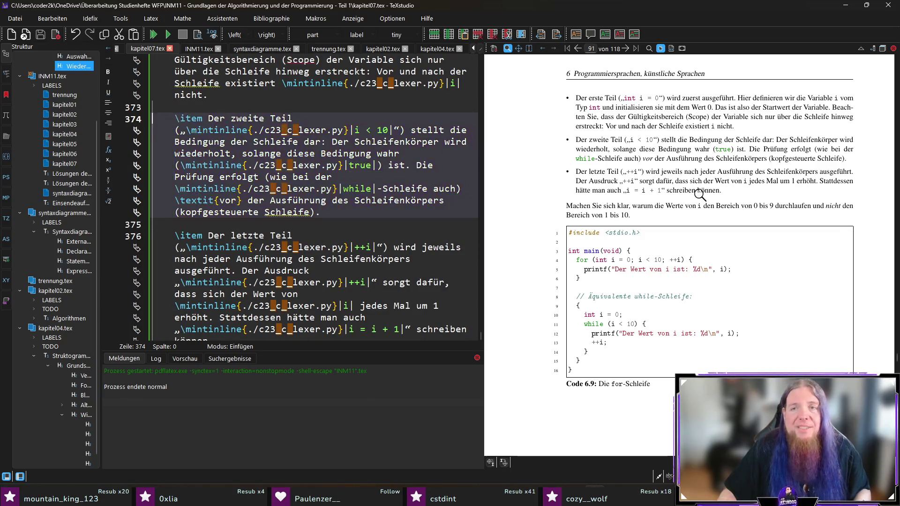
- Replace 'ausgeführt' with 'ausgewertet' in the third item and recompile
scroll(290, 278, down, 6)
scroll(290, 278, up, 2)
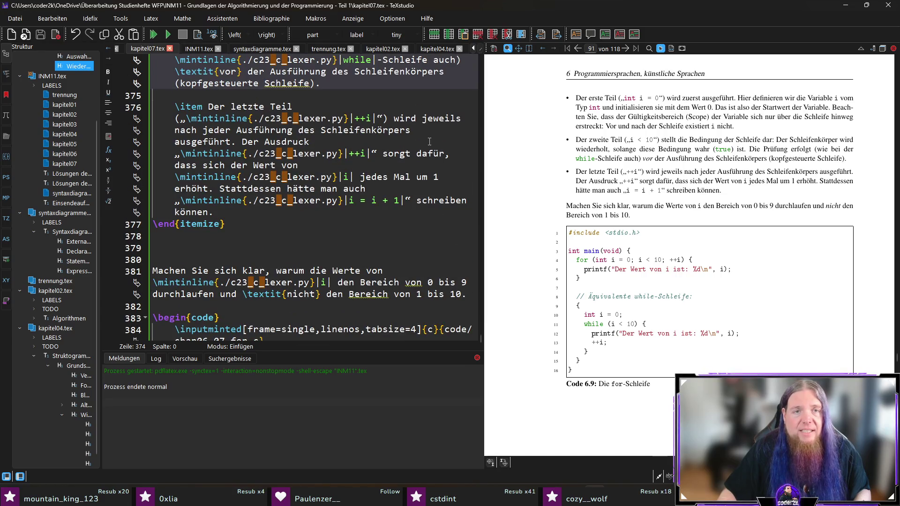
double_click(199, 141)
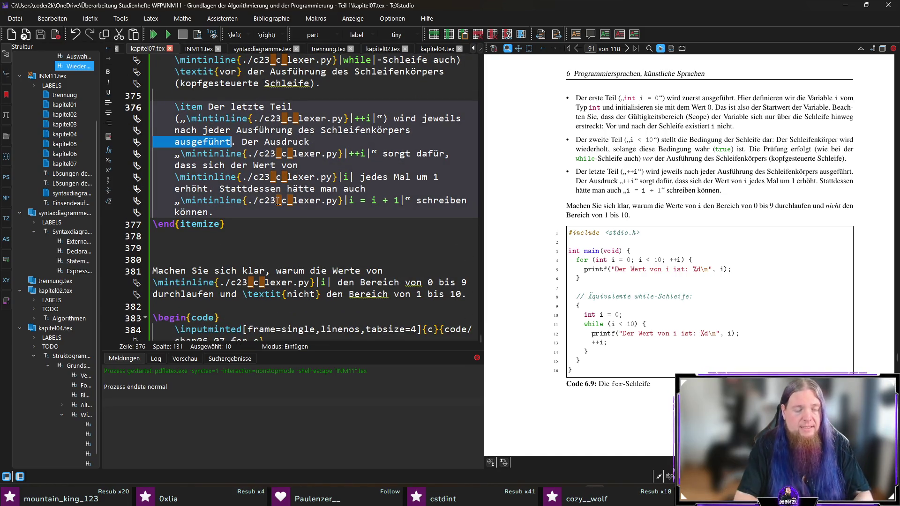
text(ausgewertet)
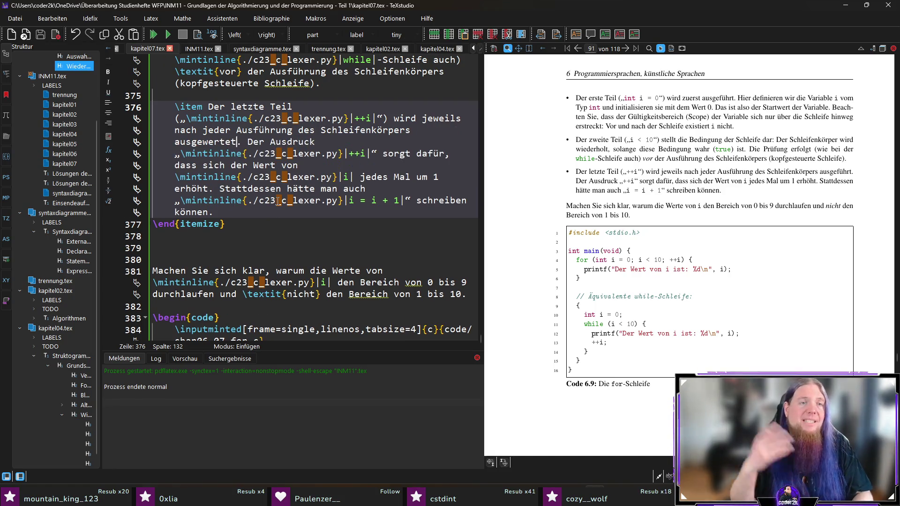
key(F5)
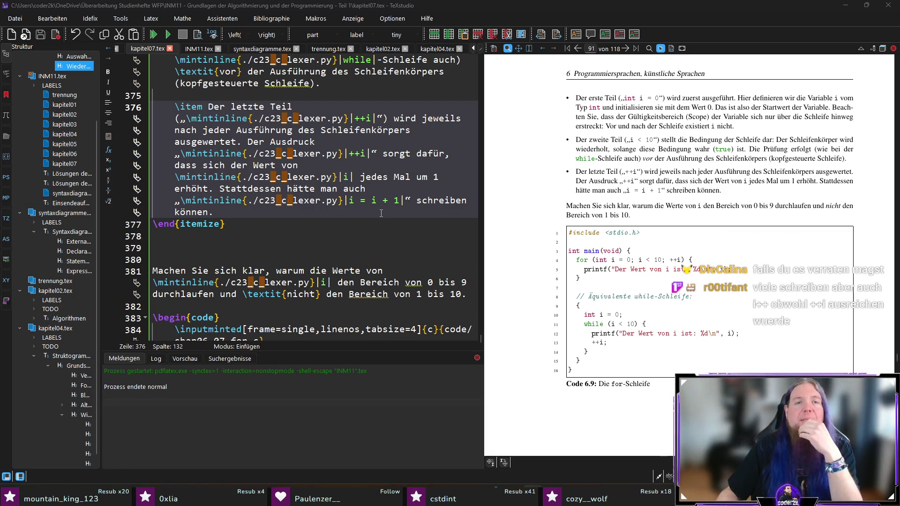
key(Down)
key(Down)
key(Down)
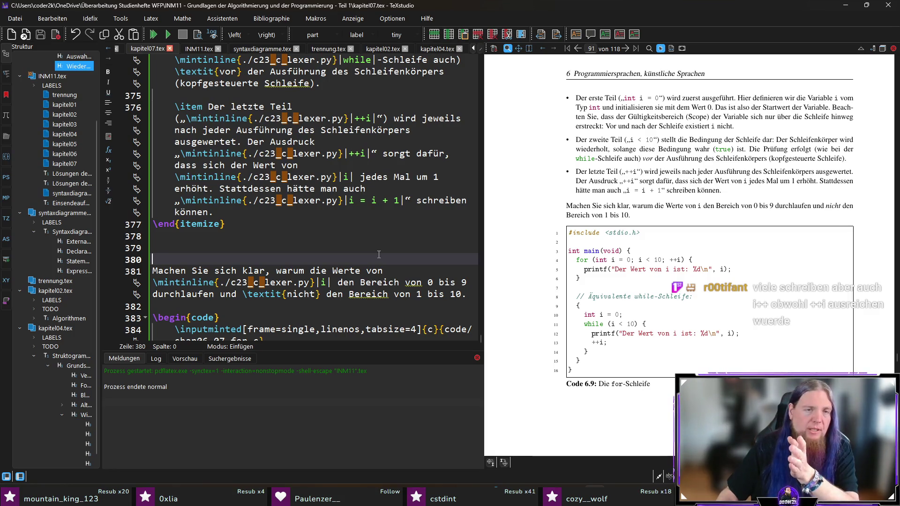
click(377, 246)
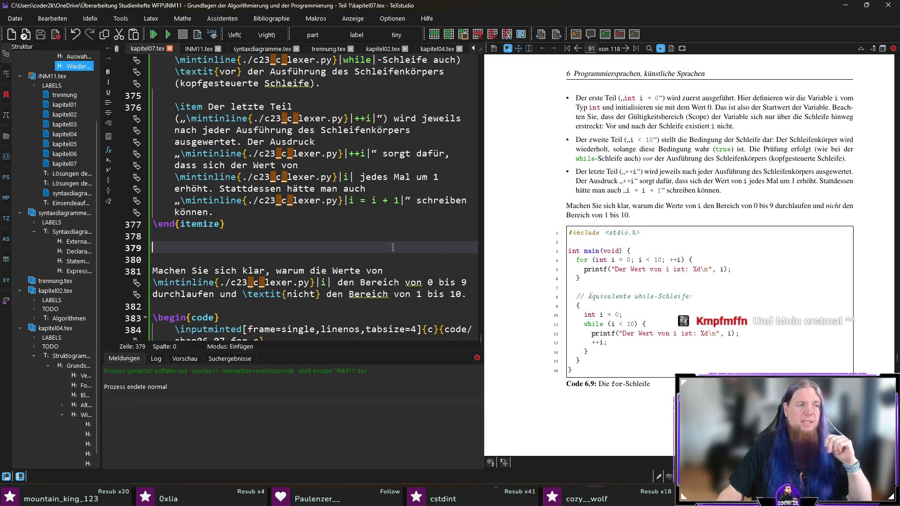
mouse_move(676, 259)
mouse_down()
mouse_move(689, 246)
mouse_move(678, 260)
mouse_up()
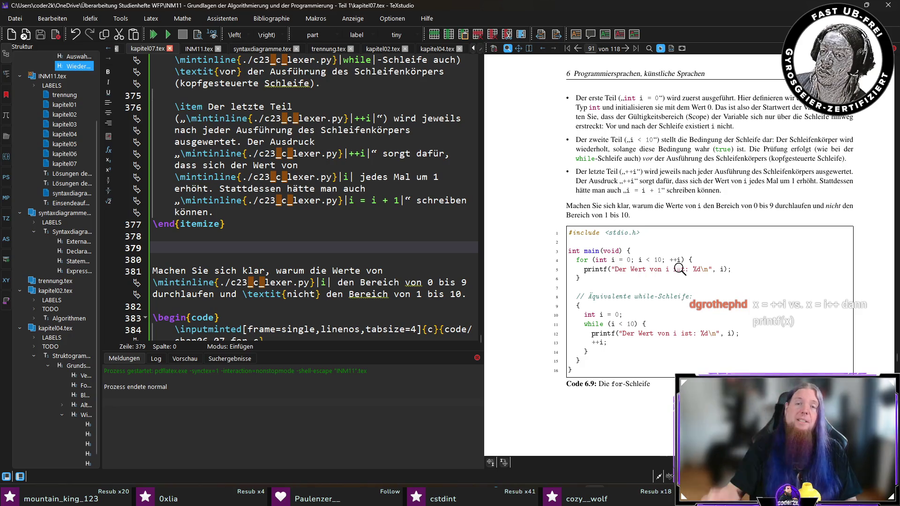
mouse_move(679, 269)
mouse_down()
mouse_move(683, 260)
mouse_move(674, 259)
mouse_up()
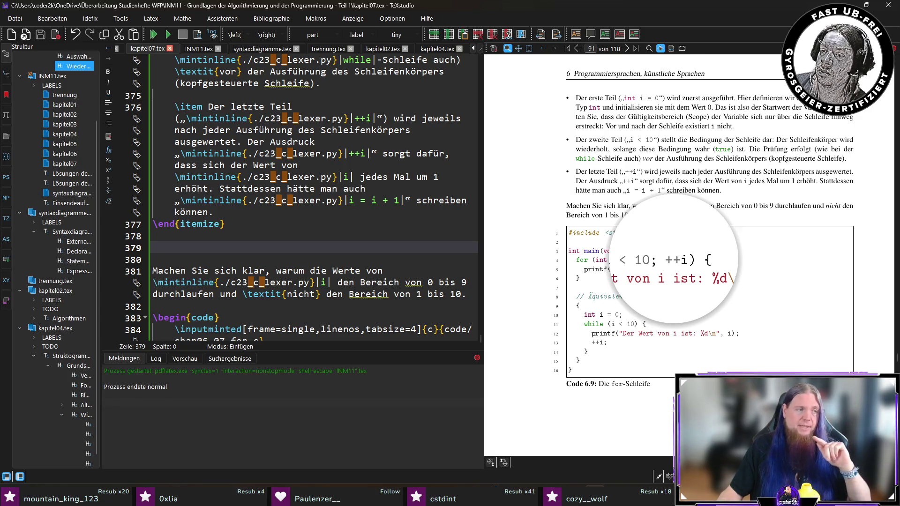
drag(674, 259, 676, 262)
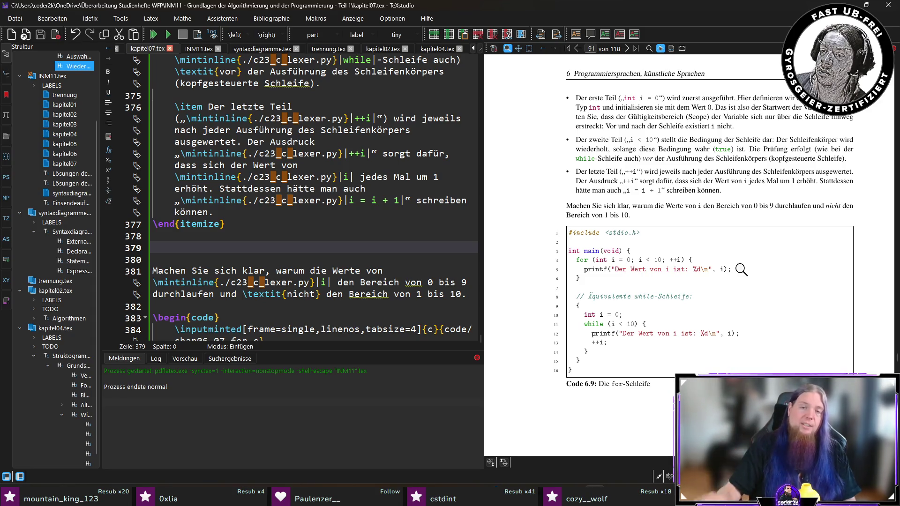
drag(680, 262, 679, 260)
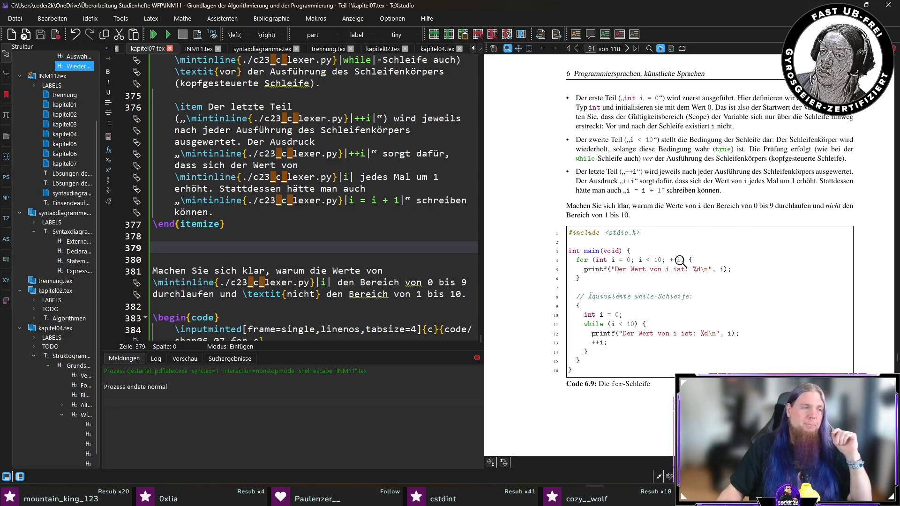
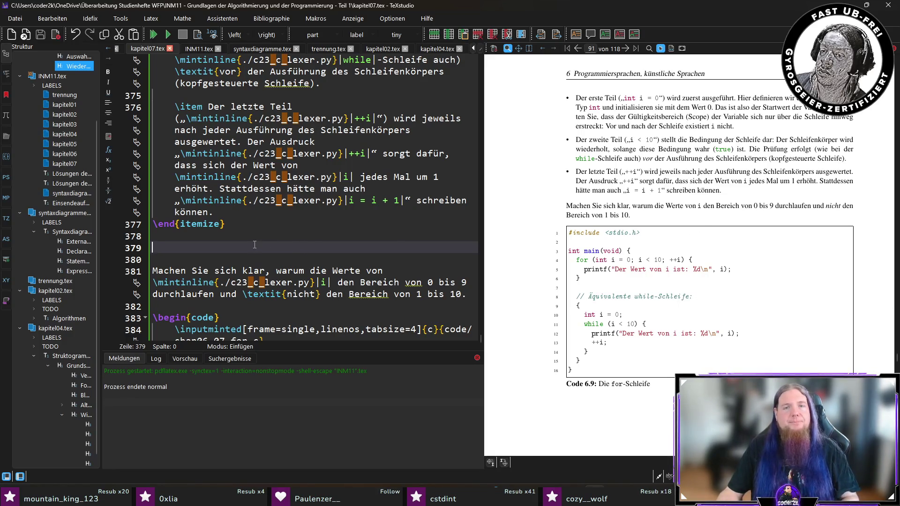
- Remove the empty line after the itemize list
scroll(255, 245, down, 2)
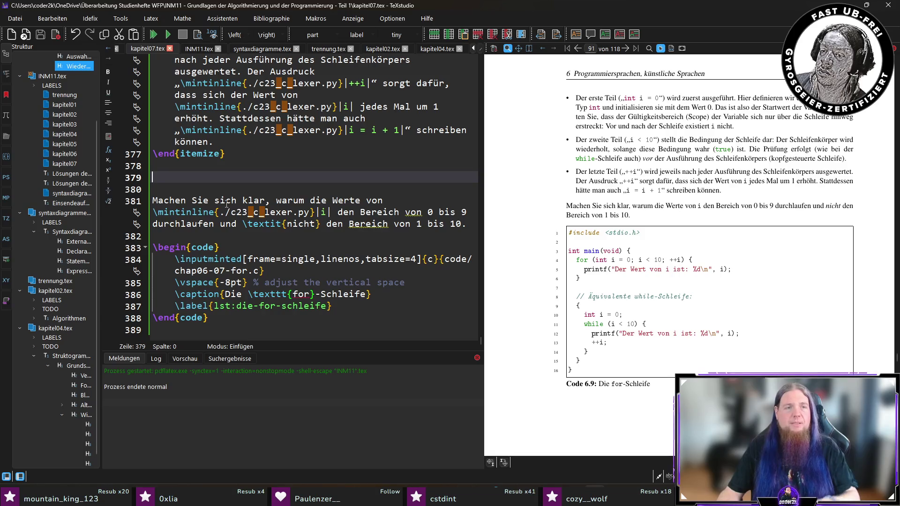
key(Delete)
key(Delete)
scroll(239, 227, up, 1)
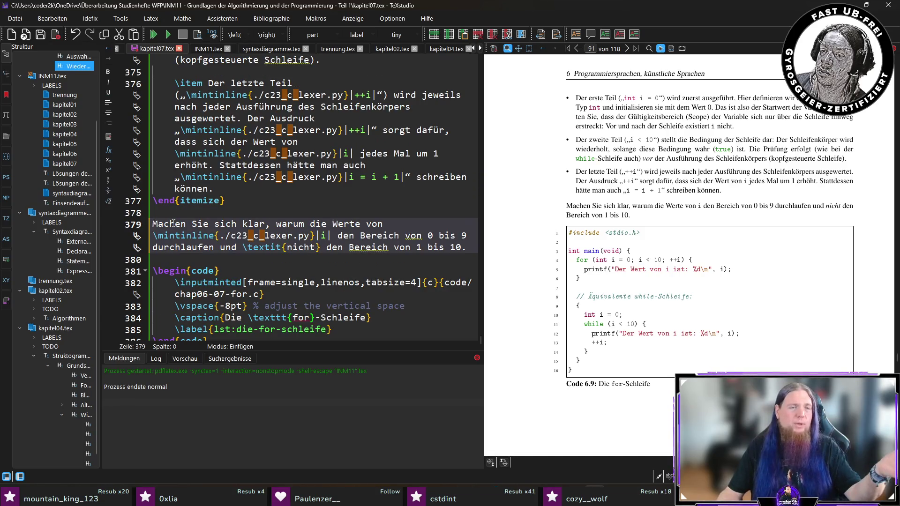
- Reword 'Machen Sie sich klar, warum' to 'Überlegen Sie, warum' and save kapitel07.tex
double_click(175, 228)
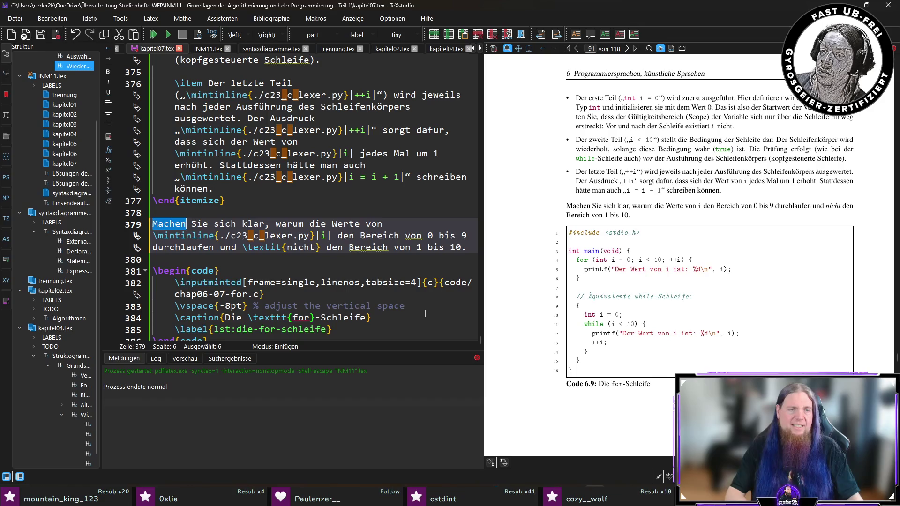
text(Überlegen)
key(ctrl+Right)
key(ctrl+Right)
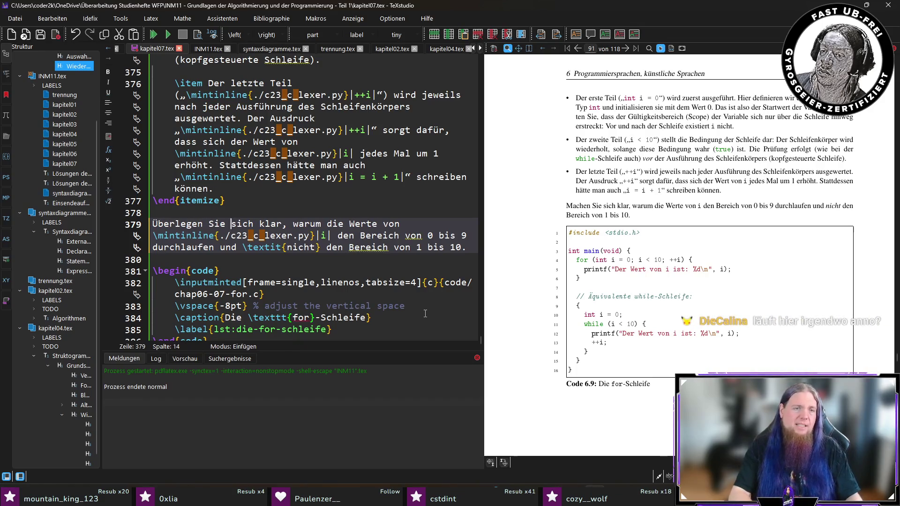
key(ctrl+shift+Right)
key(ctrl+shift+Right)
key(Delete)
key(BackSpace)
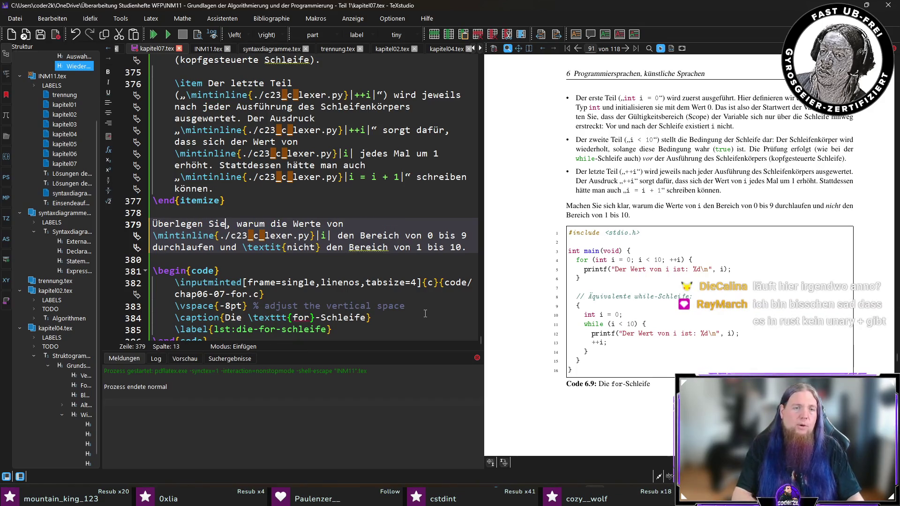
key(ctrl+s)
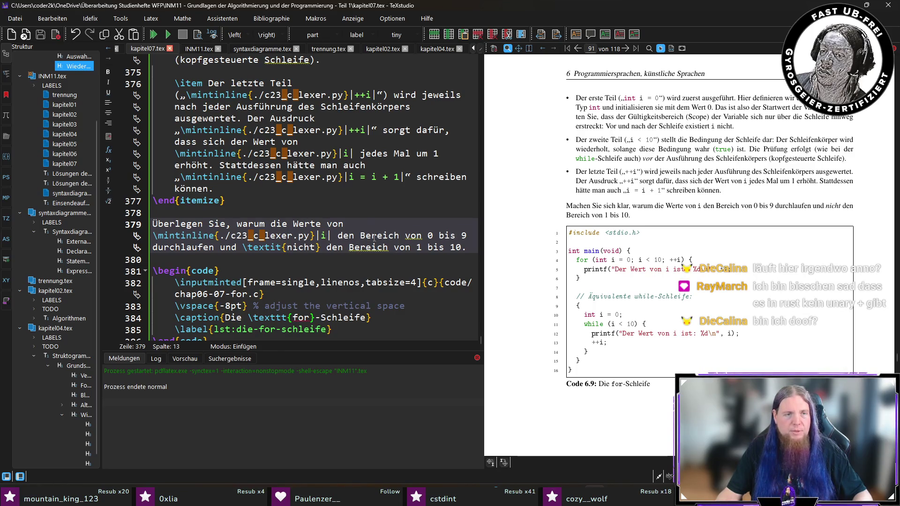
click(431, 255)
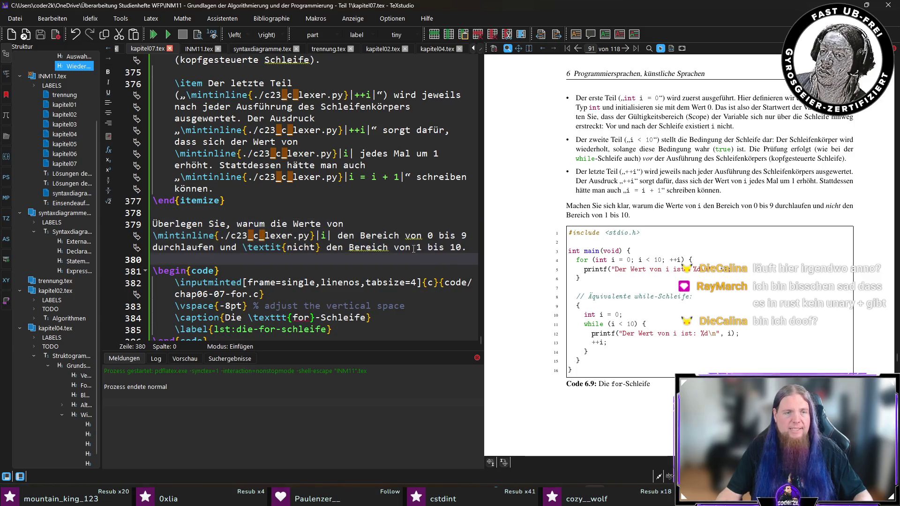
- Recompile the PDF preview with the reworded sentence, then add blank lines below the for-loop code block
scroll(355, 225, down, 1)
key(F5)
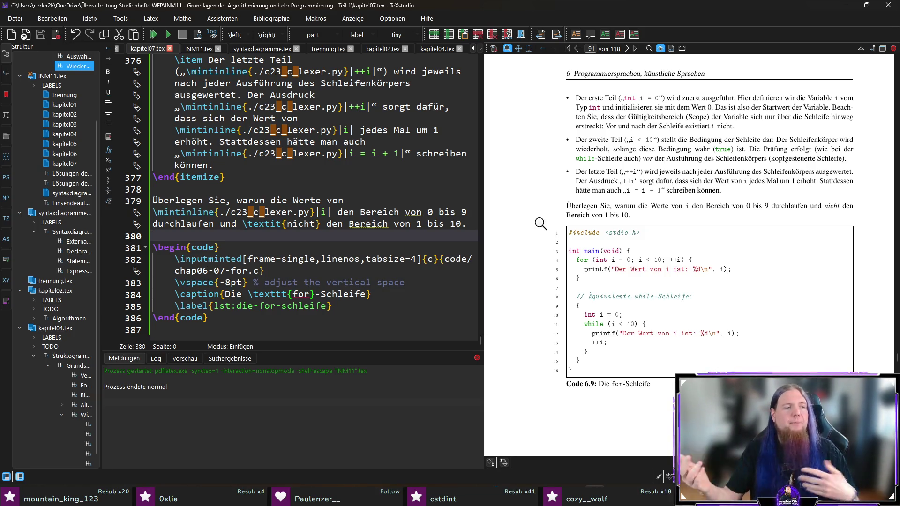
click(321, 325)
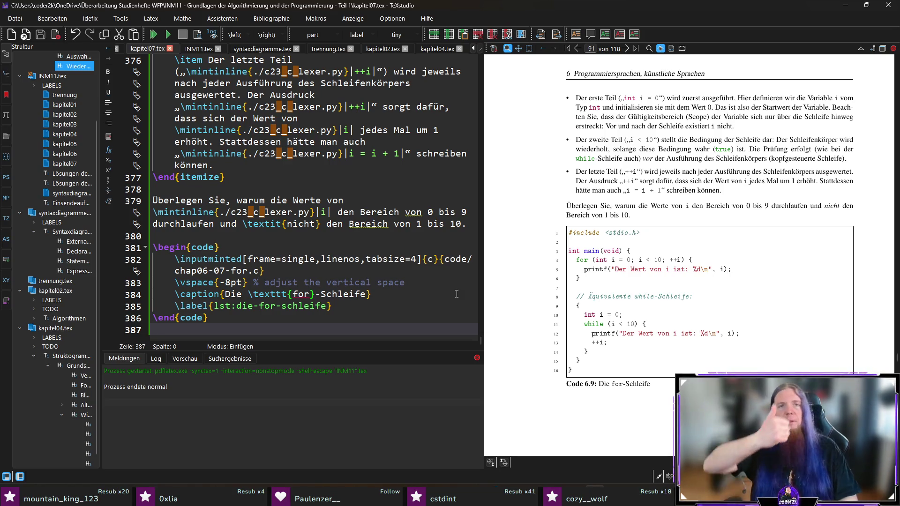
key(Return)
key(Return)
key(Up)
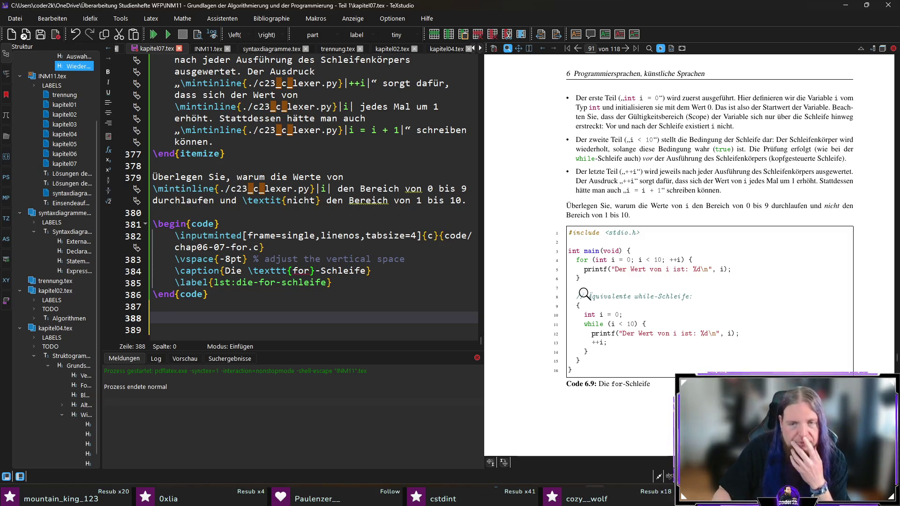
- Append a sentence comparing the \mintinline for-loop with the equivalent while-loop further down, then recompile
click(473, 200)
text(Vergleichen Sie )
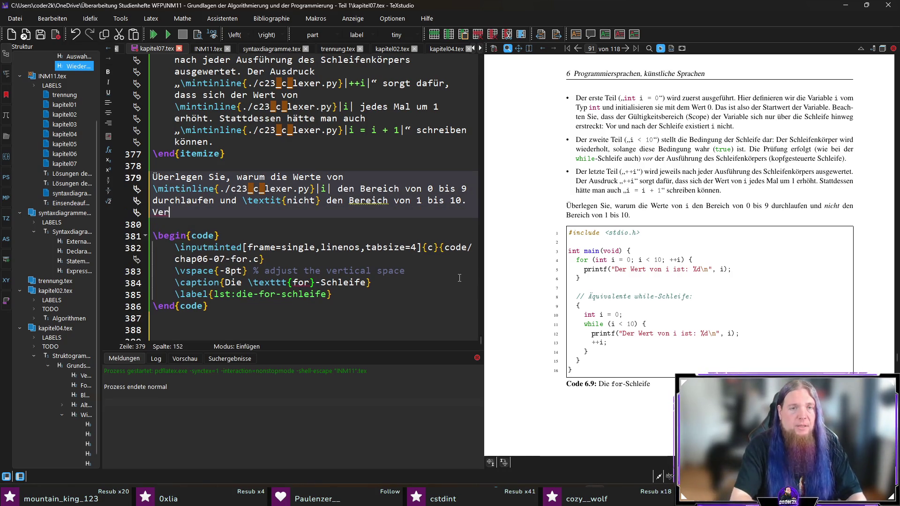
text(die )
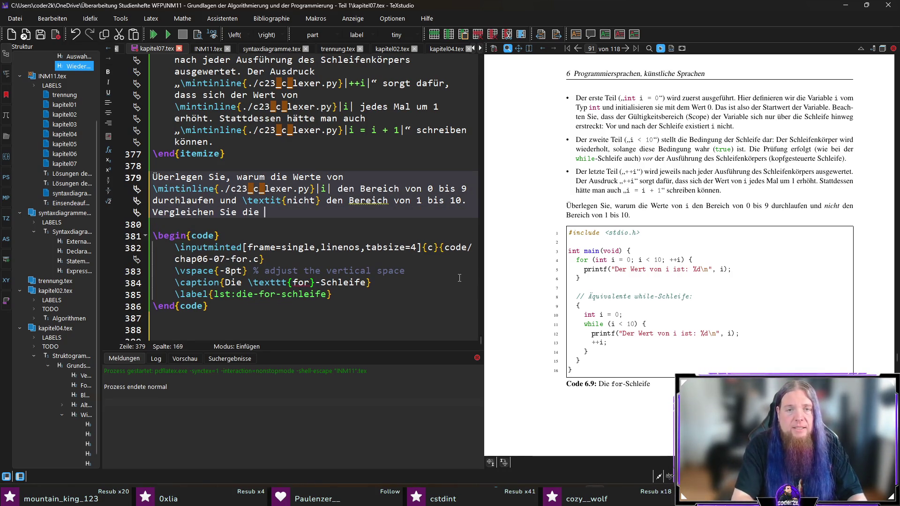
text(\mintinline{./c23_c_lexer.py}|for|-Schleife außerdem mit der )
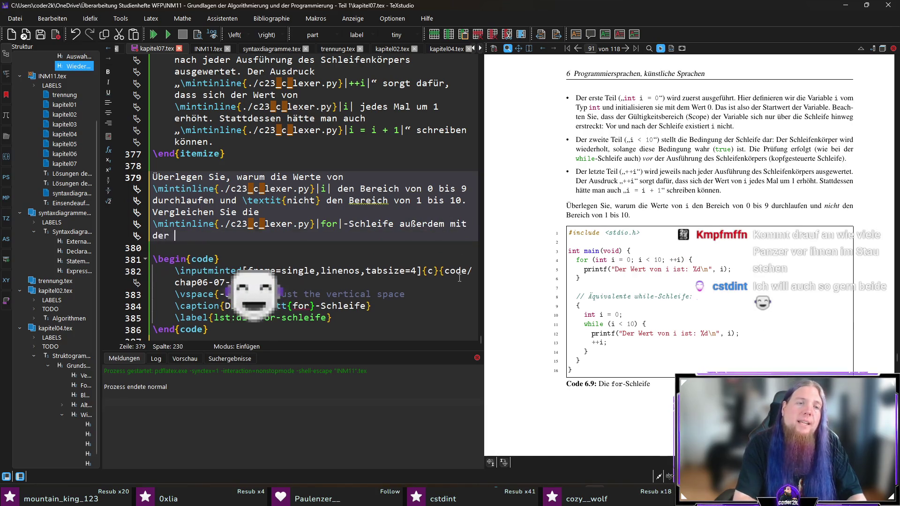
text(dazu )
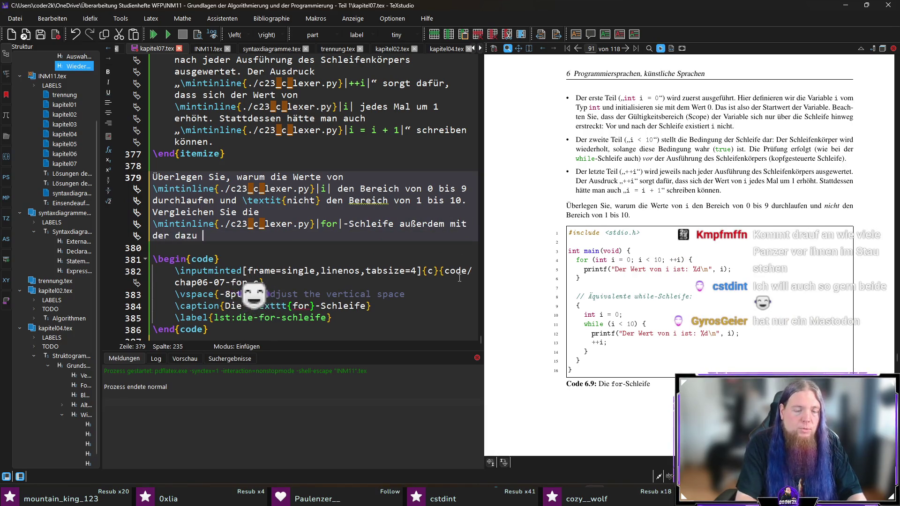
text(äquivalenten \code)
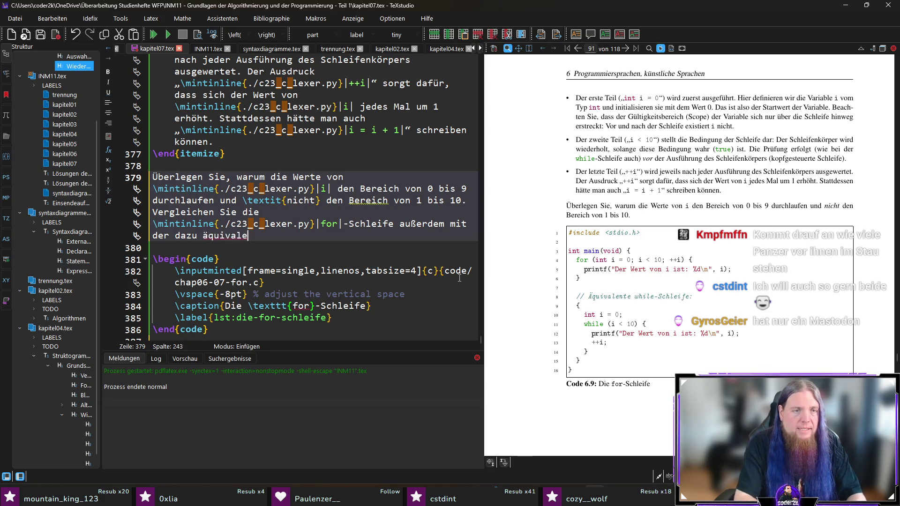
key(Return)
text(while|)
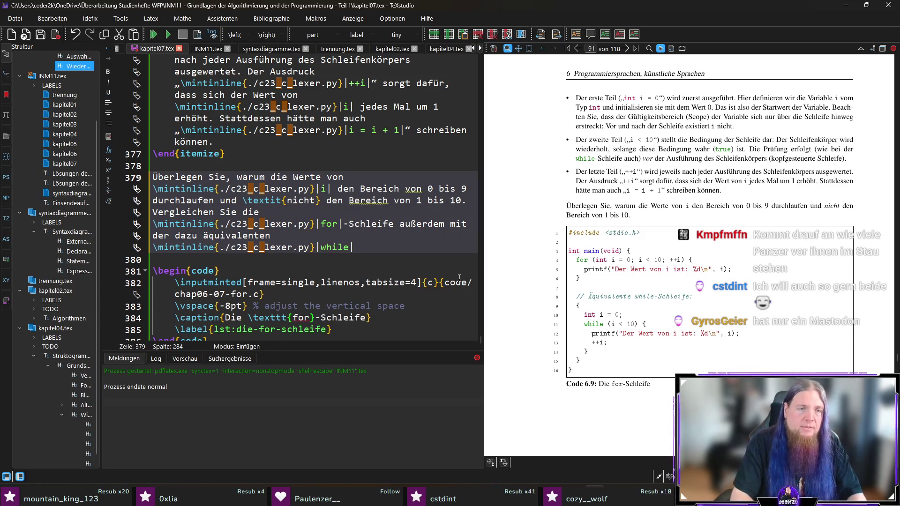
text(-Schleife weiter )
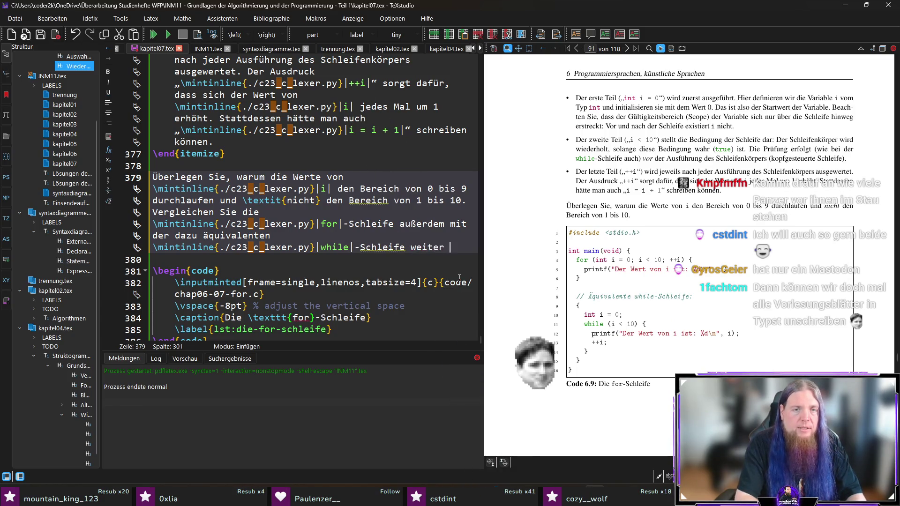
text(unten im selbe)
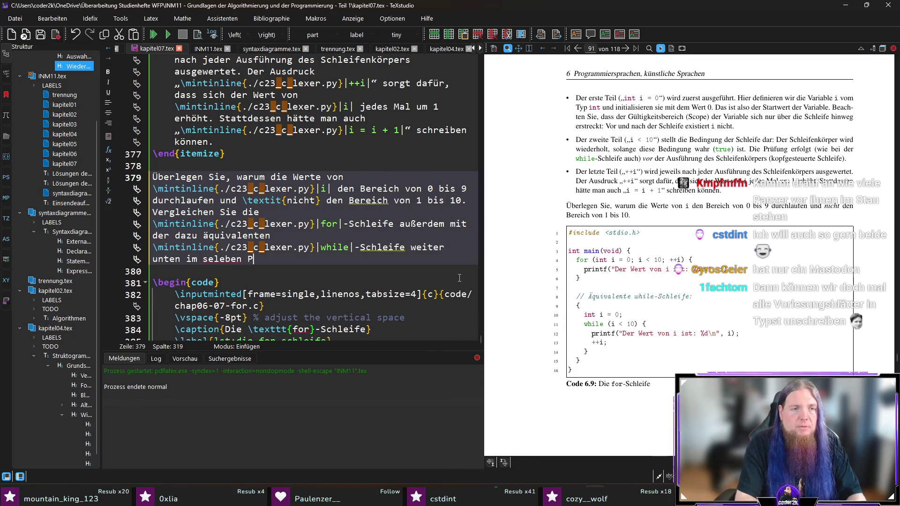
text(n Programm.)
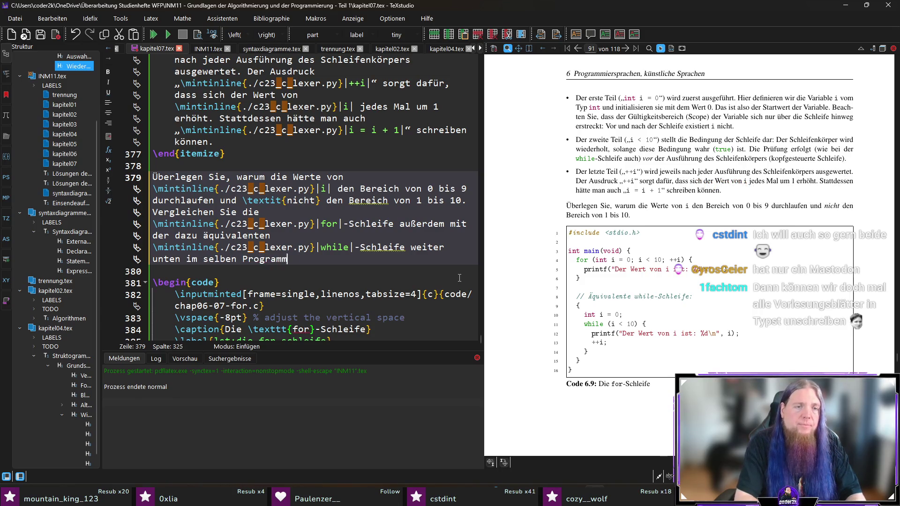
key(F5)
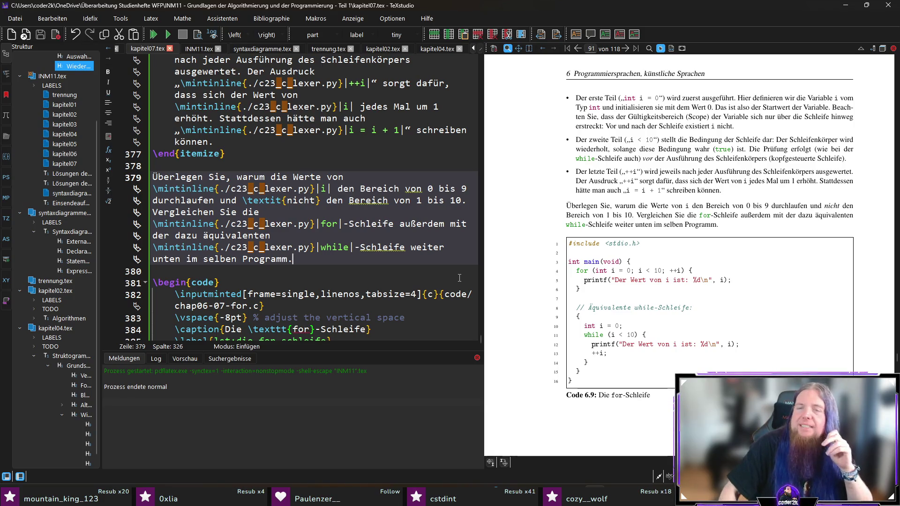
- Save kapitel07.tex and check the new comparison sentence above Code 6.9 in the PDF
scroll(375, 291, down, 2)
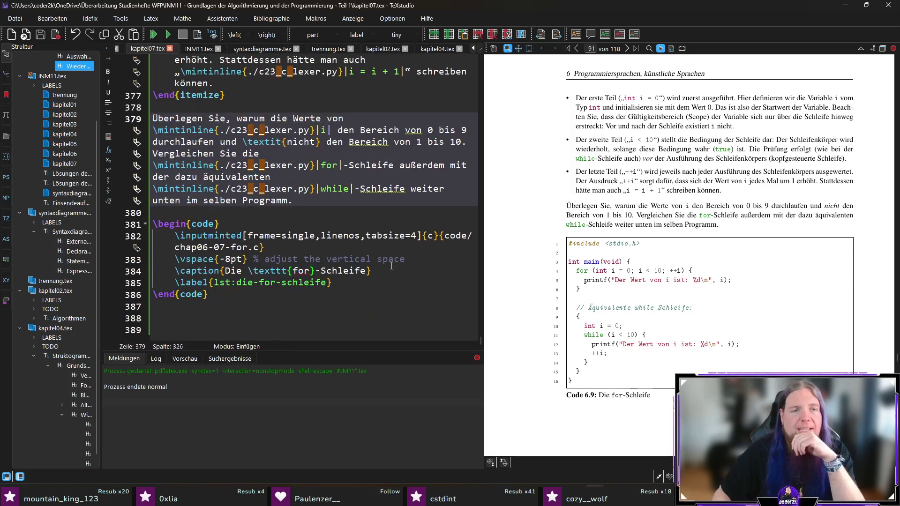
click(339, 317)
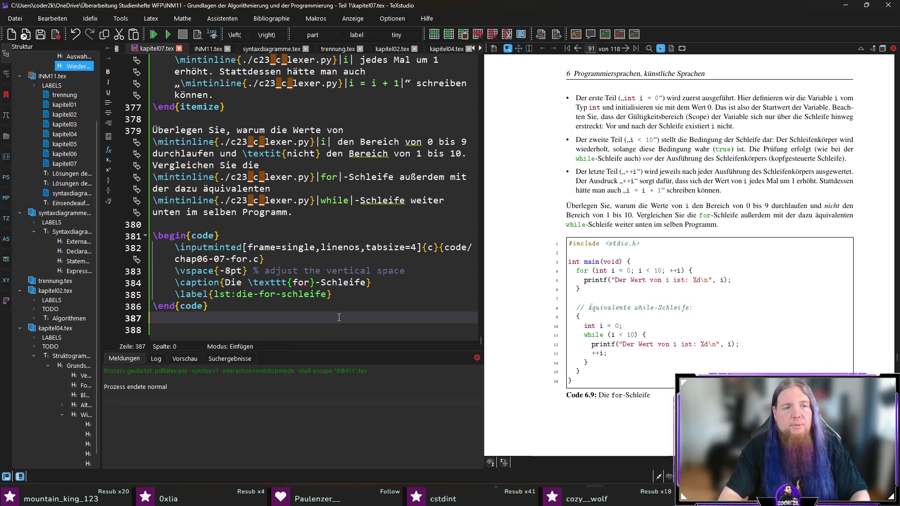
key(ctrl+s)
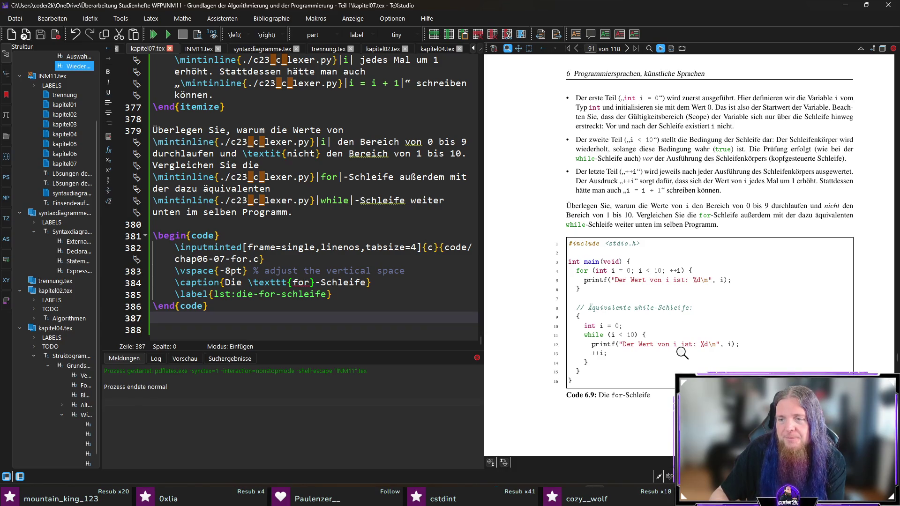
scroll(682, 353, down, 1)
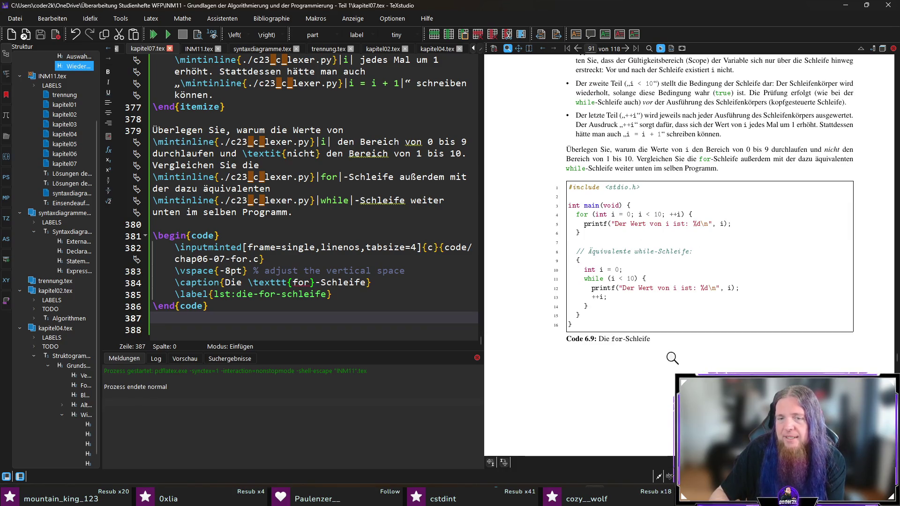